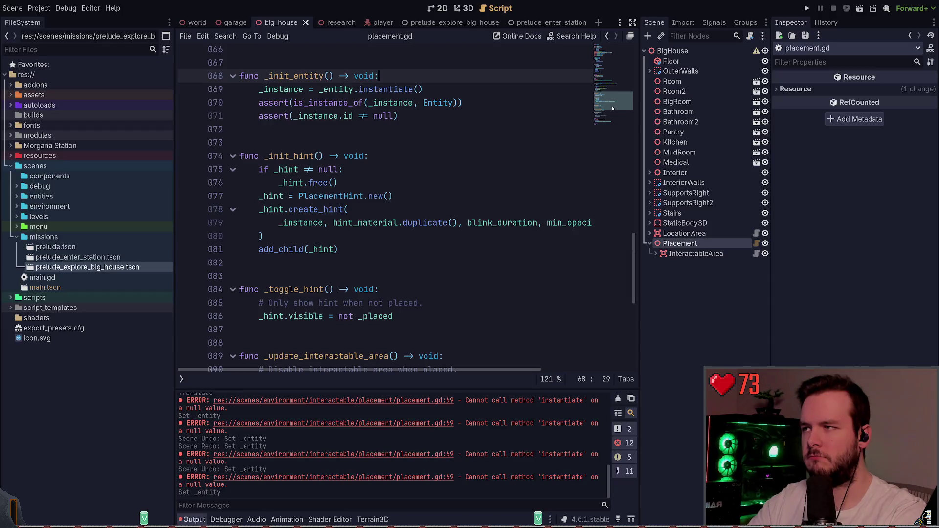
Select the Placement node in the big_house 3D scene and open its placement.gd script.
drag(613, 107, 612, 101)
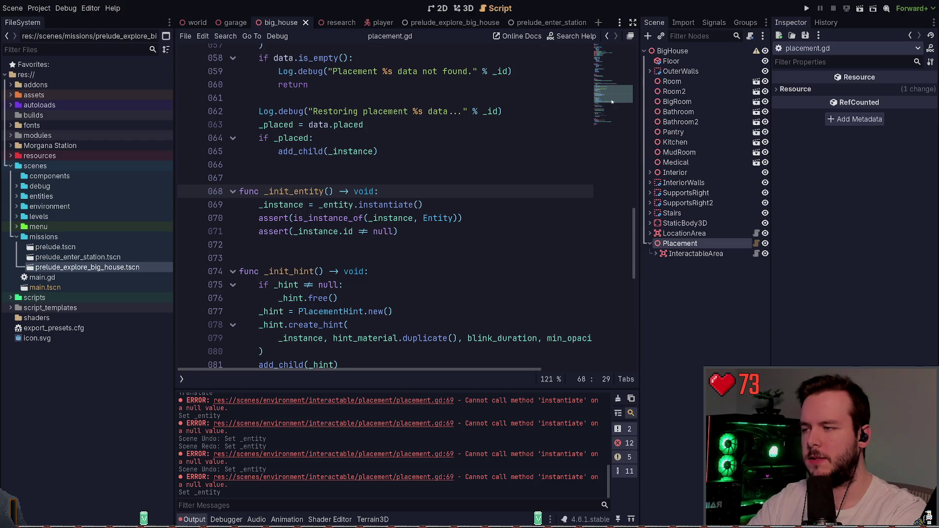
drag(612, 101, 609, 51)
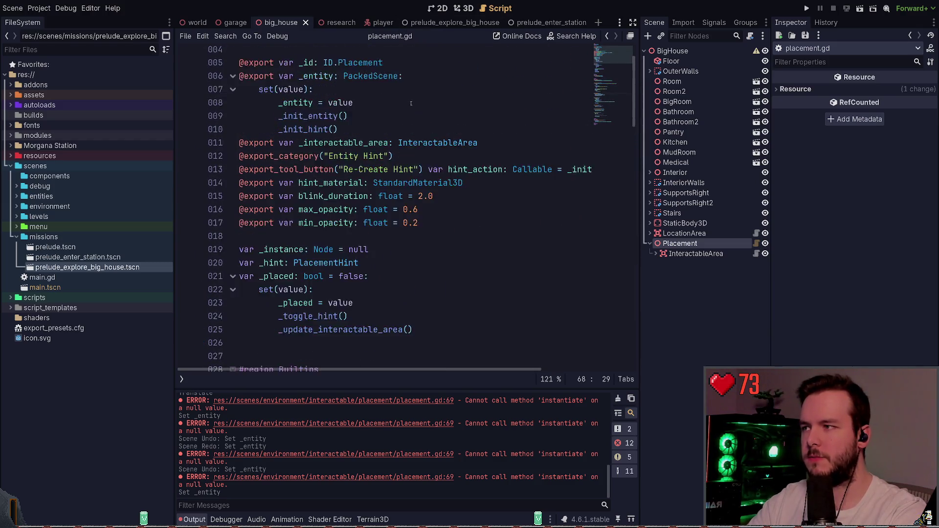
click(474, 8)
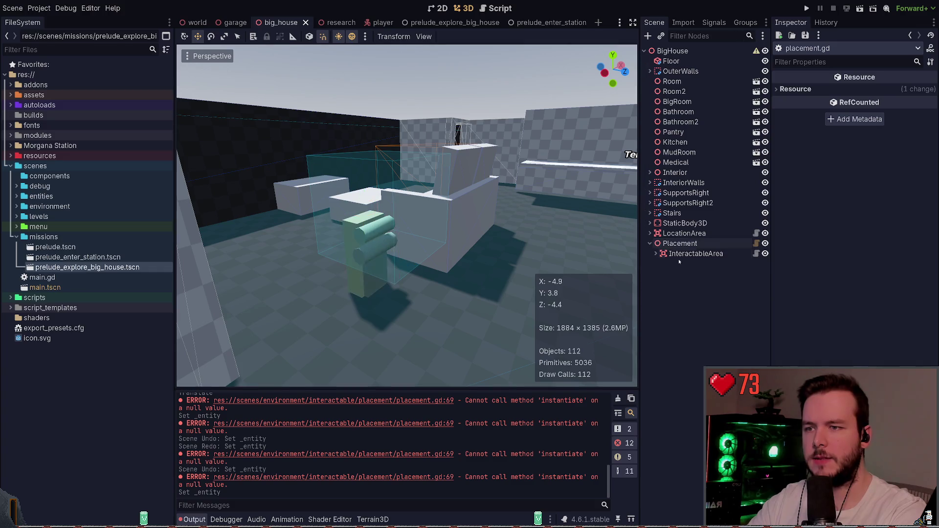
click(680, 243)
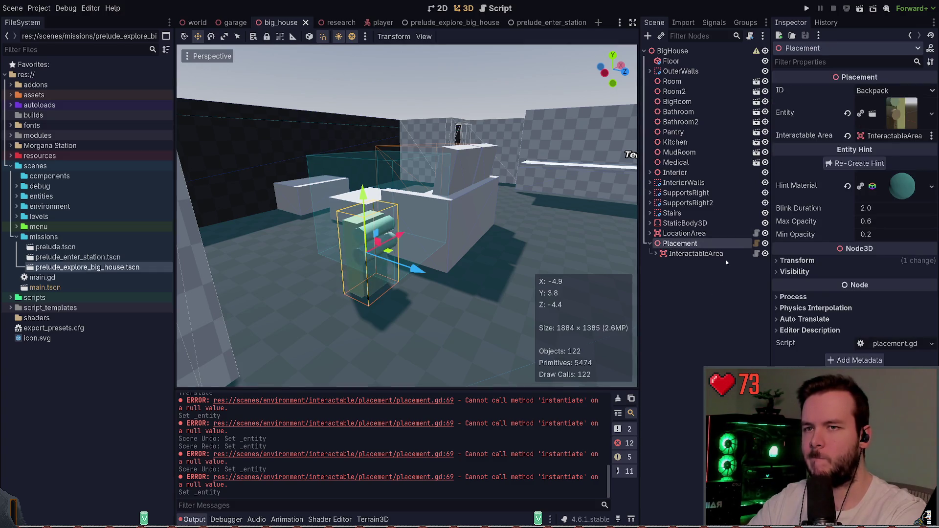
click(757, 243)
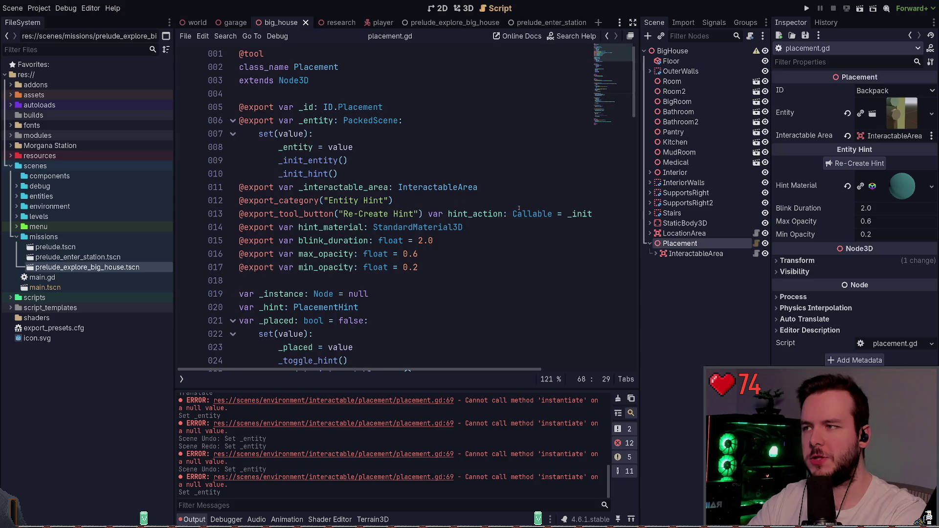
Review the _entity setter around line 10 of placement.gd.
mouse_move(343, 175)
mouse_down()
mouse_move(245, 147)
mouse_move(240, 134)
mouse_up()
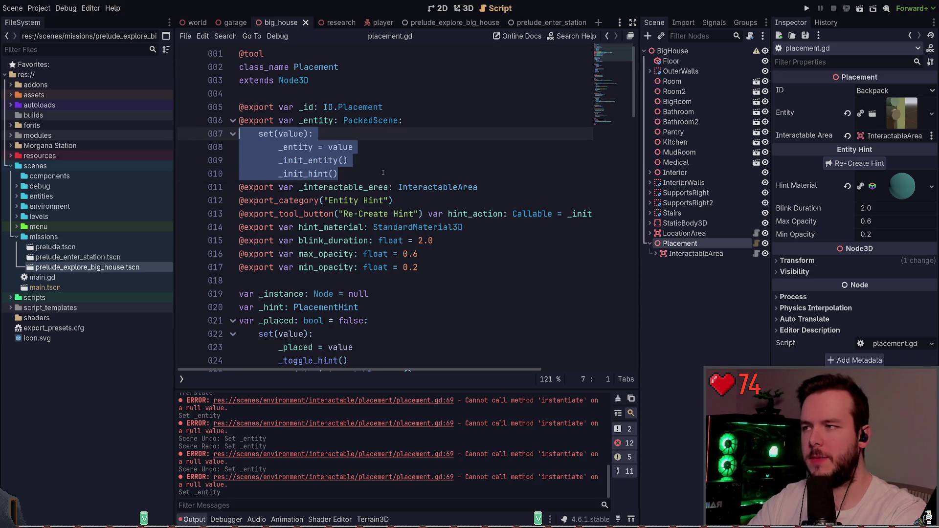
click(406, 177)
scroll(435, 171, down, 4)
scroll(405, 212, down, 1)
scroll(433, 239, up, 5)
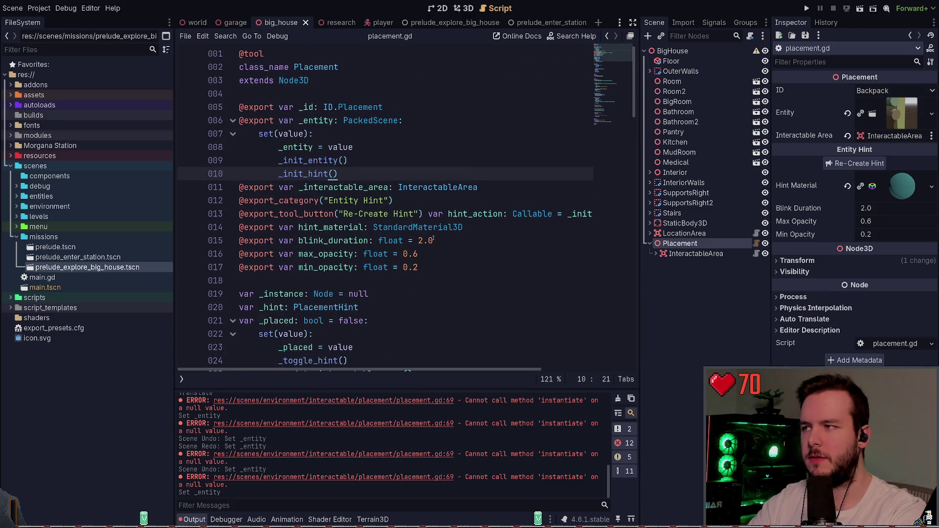
scroll(433, 239, down, 4)
scroll(373, 250, down, 2)
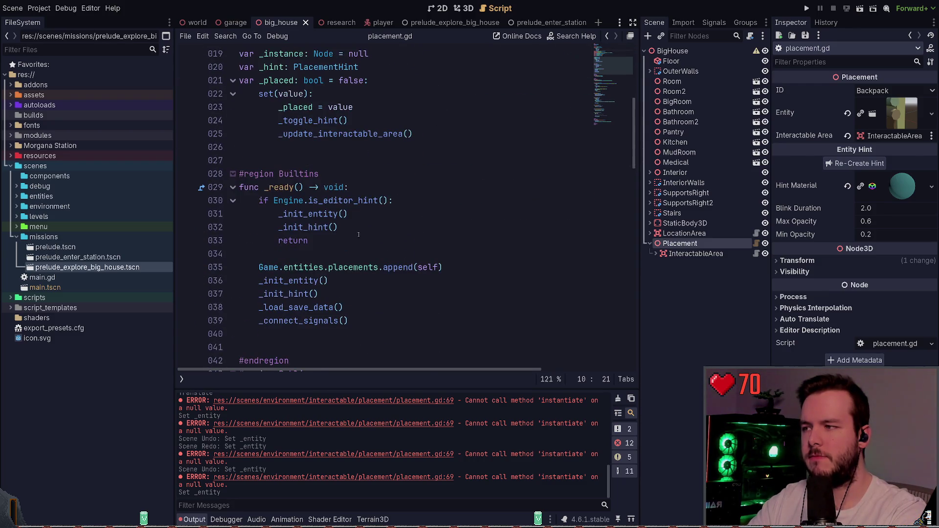
key(ctrl+Home)
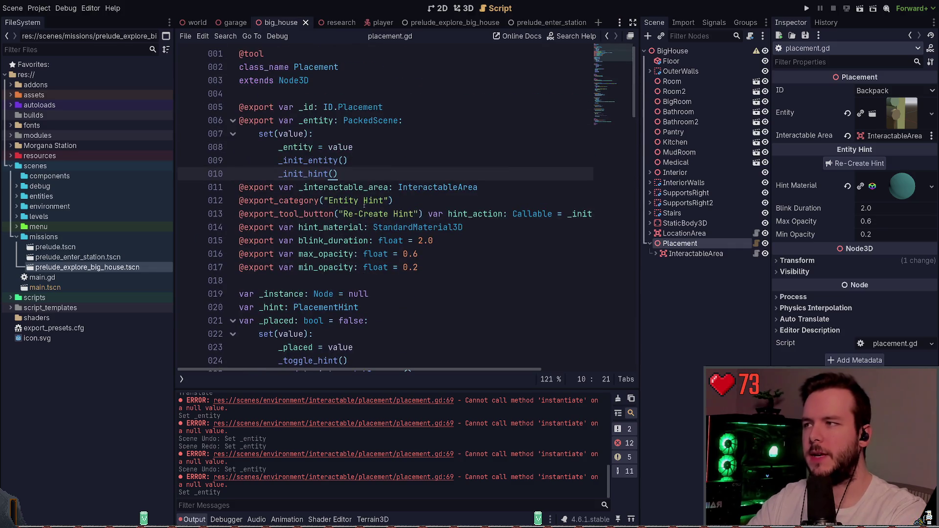
click(394, 173)
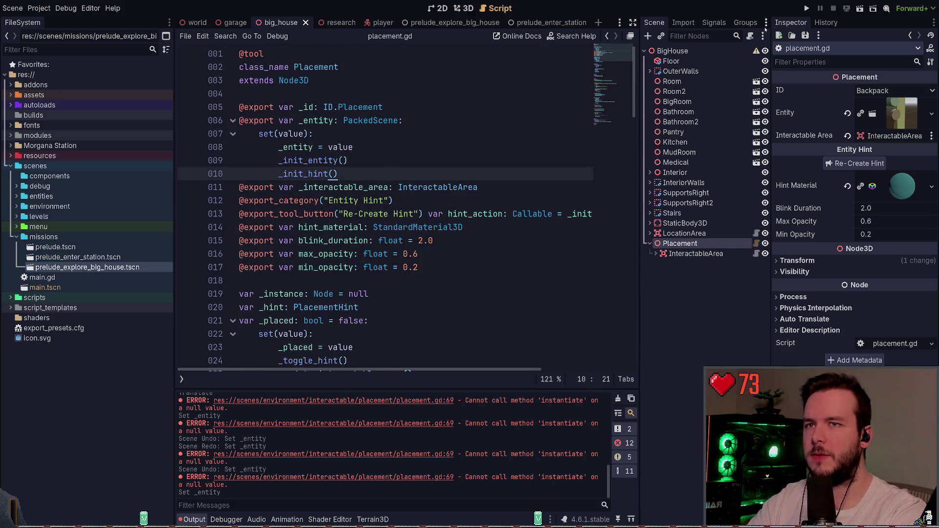
Back in the 3D view, undo the clearing of the Placement's Entity scene.
click(467, 9)
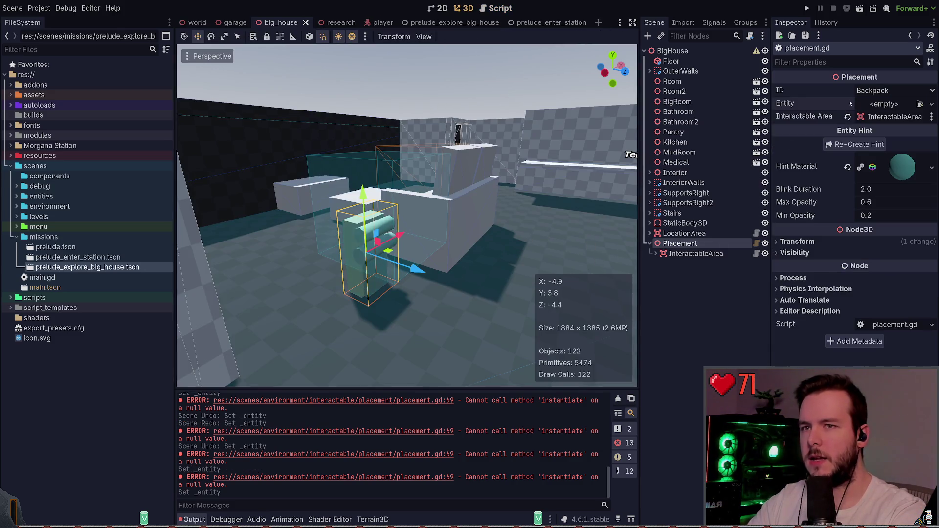
key(ctrl+z)
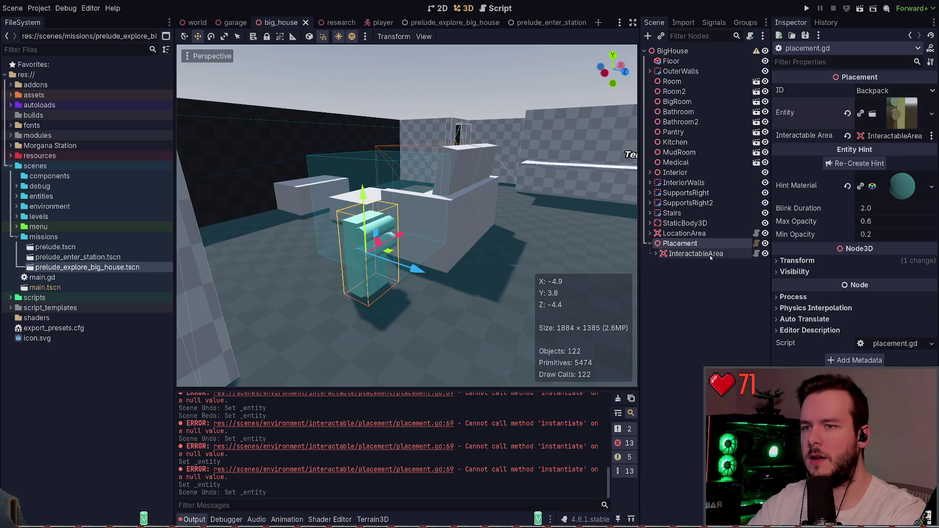
click(756, 244)
Add a print(value) line at the top of the _entity setter and save.
click(404, 131)
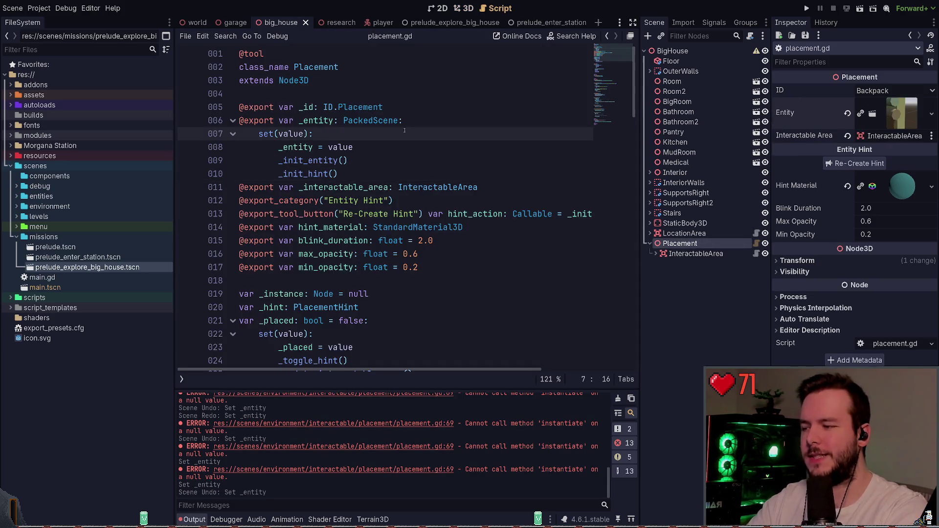
key(Return)
text(print(value)
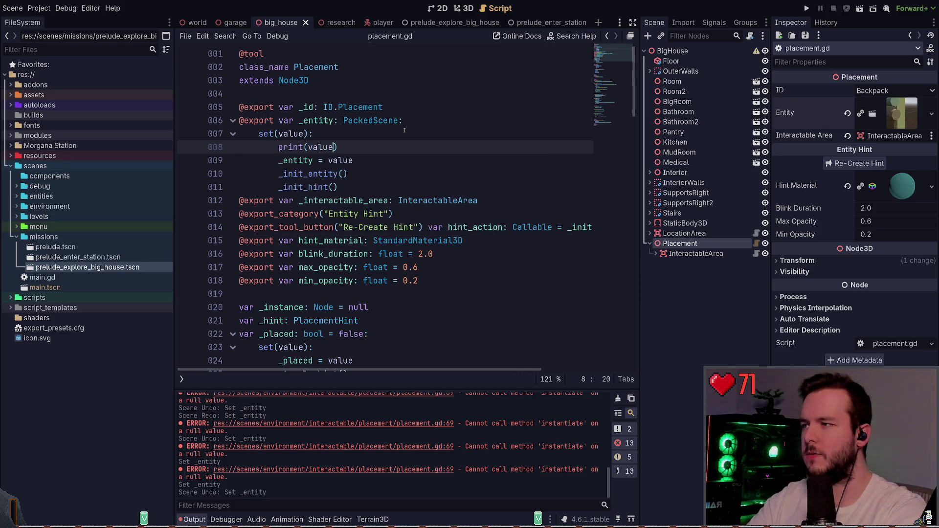
key(ctrl+s)
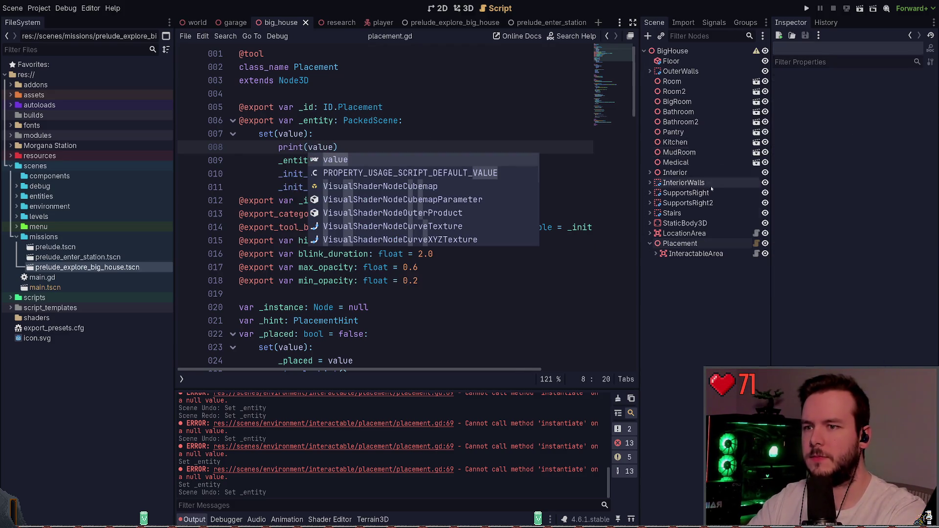
click(693, 248)
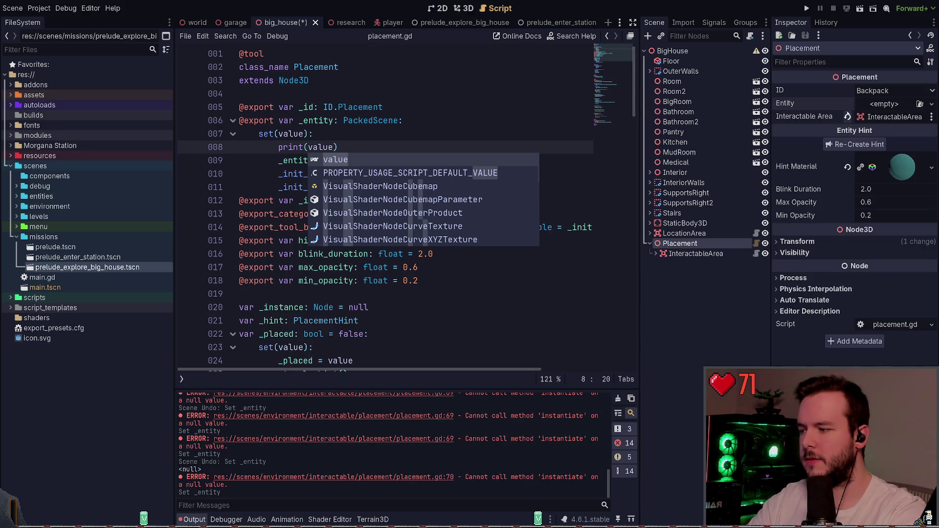
Insert an 'if value == null:' line above print(value) and save the script.
click(360, 142)
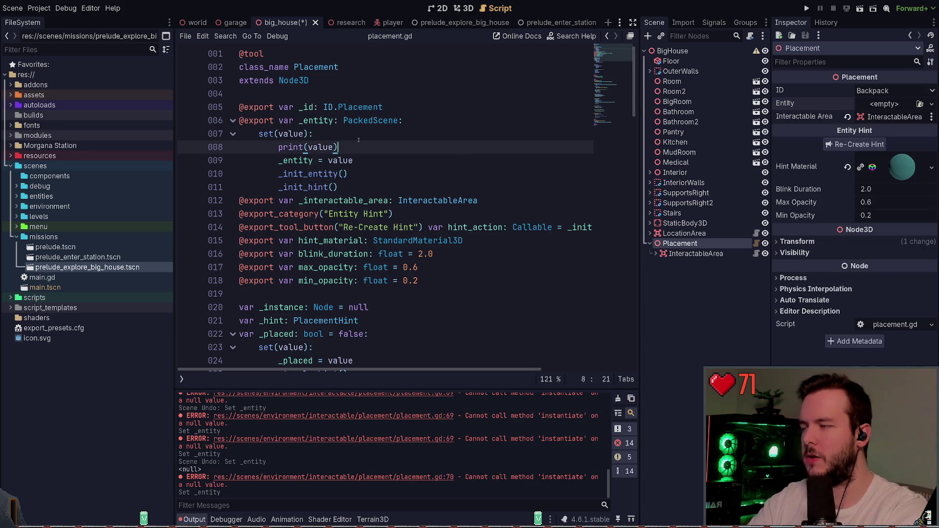
key(ctrl+shift+Return)
text(if value =)
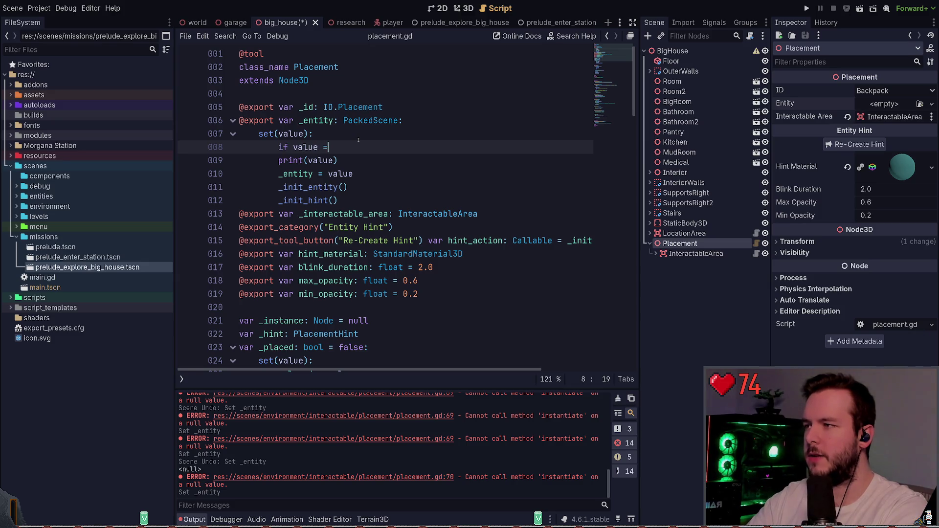
text(ll:)
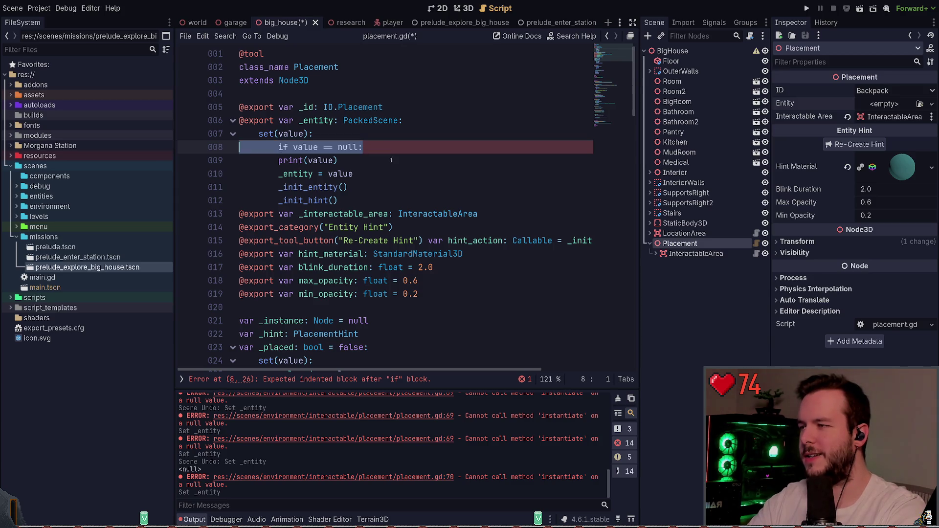
click(413, 161)
key(ctrl+s)
key(alt+Tab)
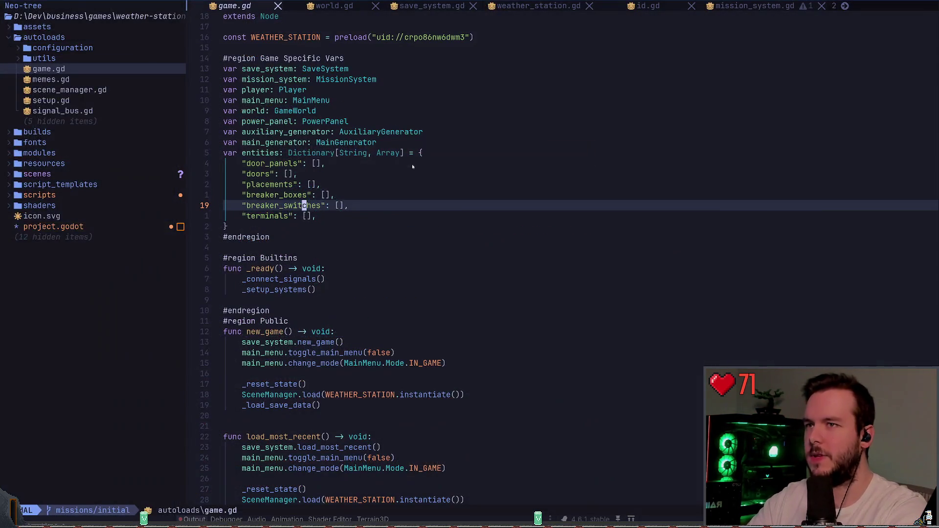
Open placement.gd in Neovim, delete the print(value) line, and save.
key(space)
key(space)
text(placement)
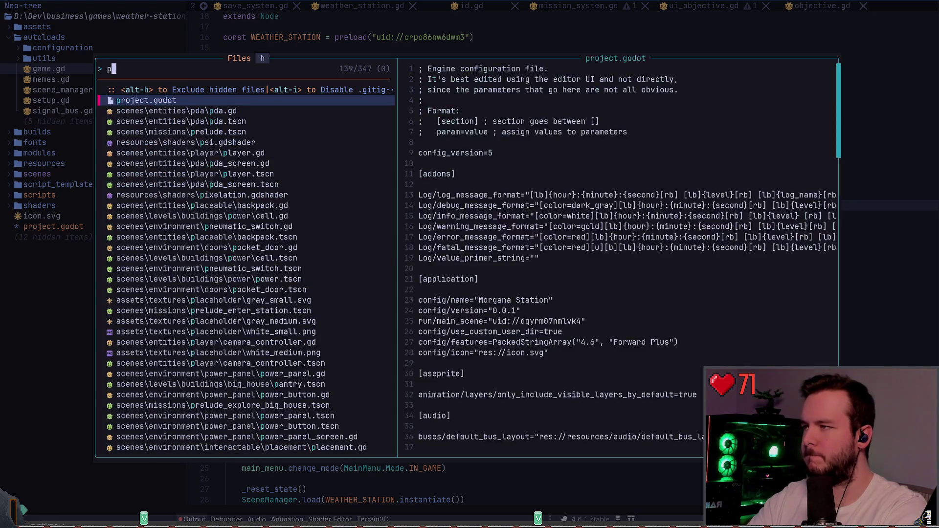
key(Return)
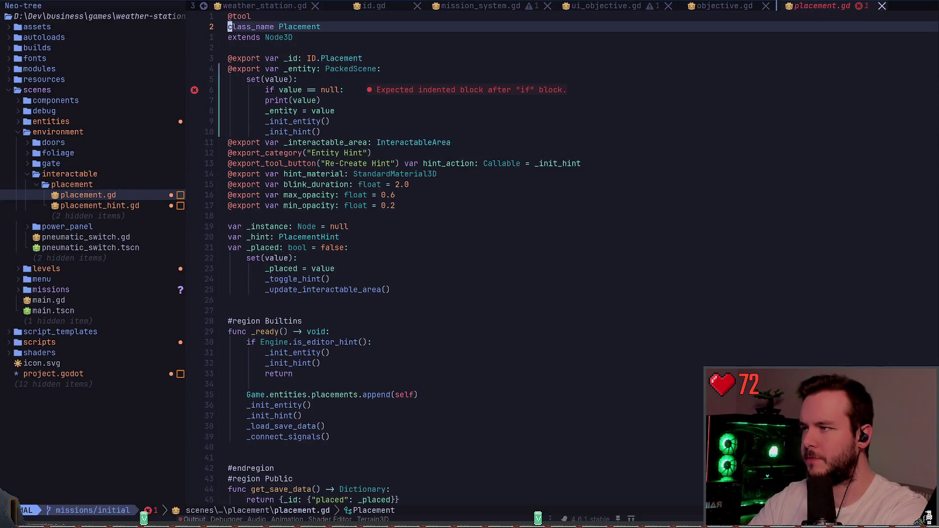
click(248, 89)
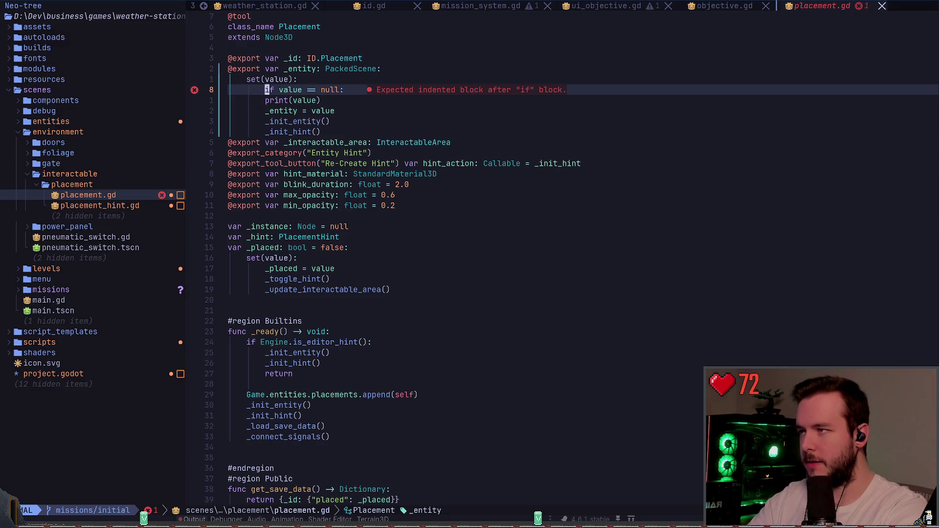
key(d)
key(d)
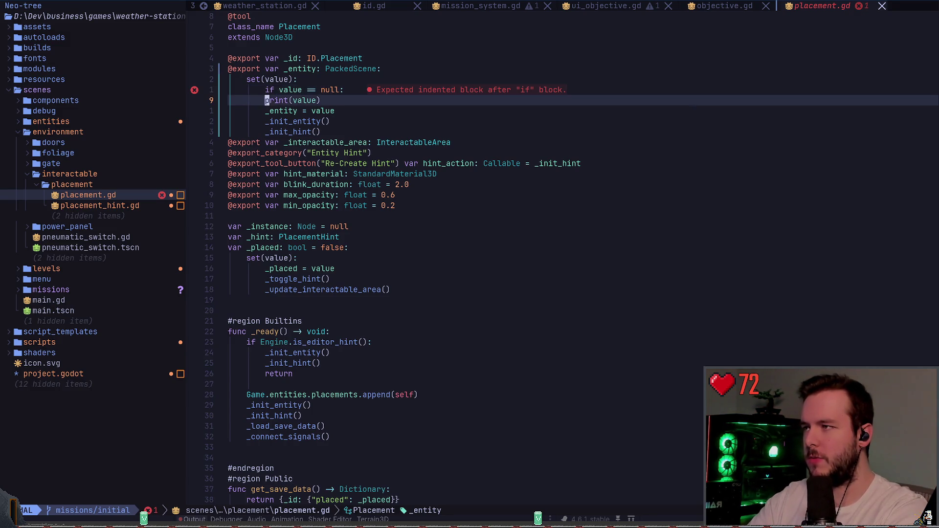
text(:w)
key(Return)
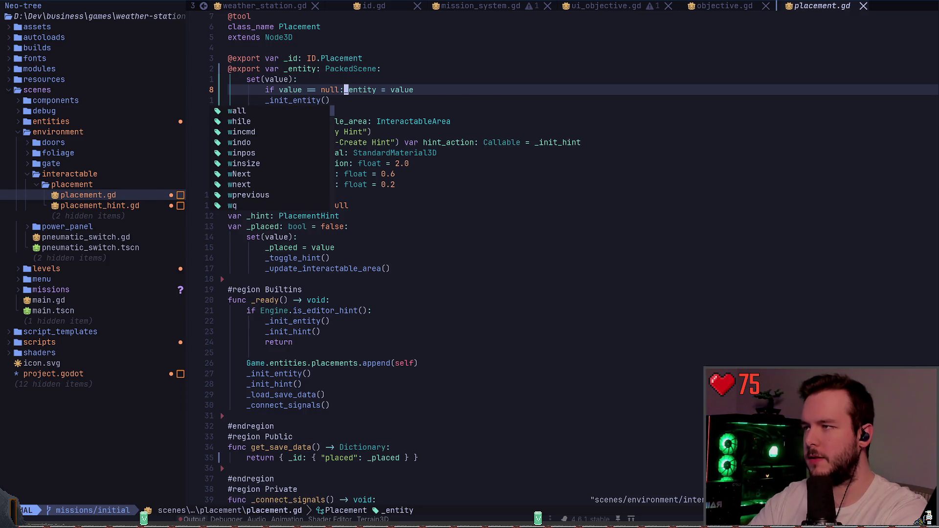
key(u)
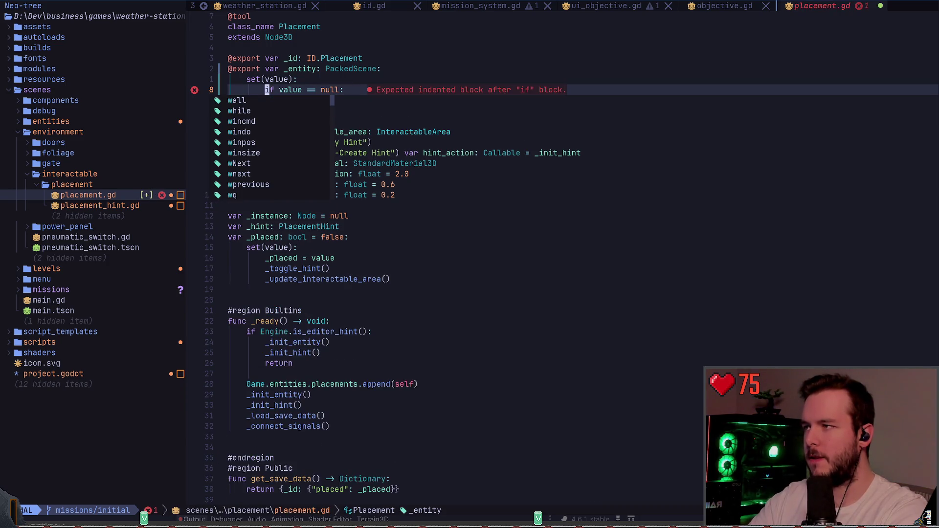
key(Return)
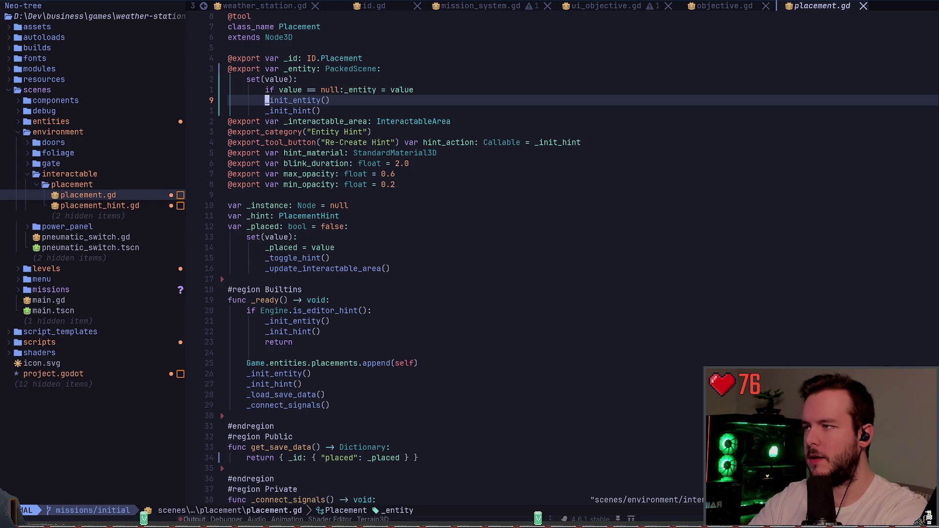
Split the _entity = value assignment off the setter's if line.
key(k)
key(w)
key(b)
key(j)
key(V)
key(j)
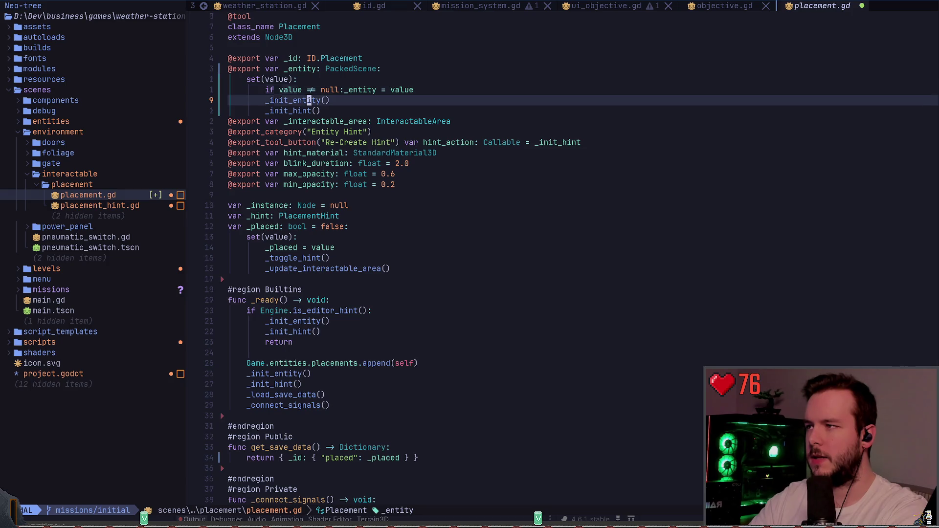
key(greater)
key(k)
key(f)
key(colon)
key(l)
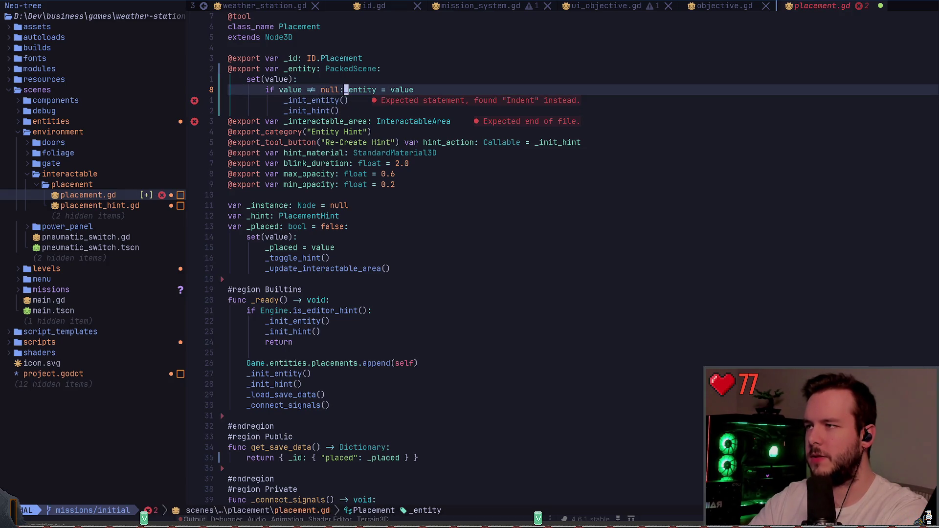
Place _entity = value above the if and make the condition test _entity.
key(D)
key(O)
key(Escape)
key(p)
key(V)
key(greater)
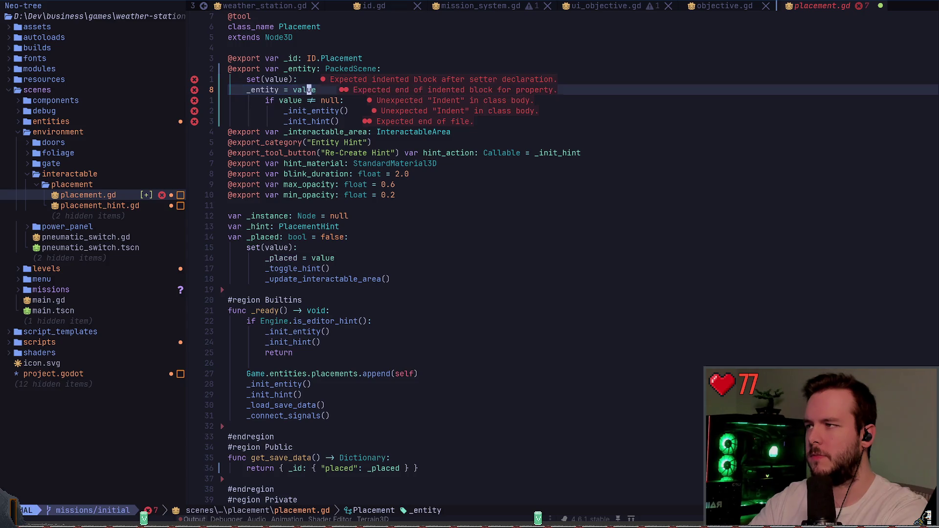
key(greater)
text(jcw)
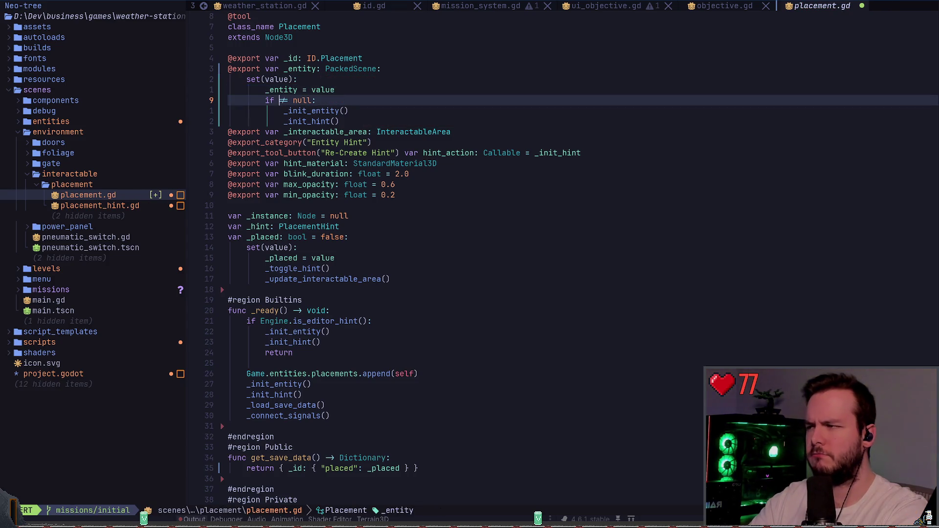
text(_entity)
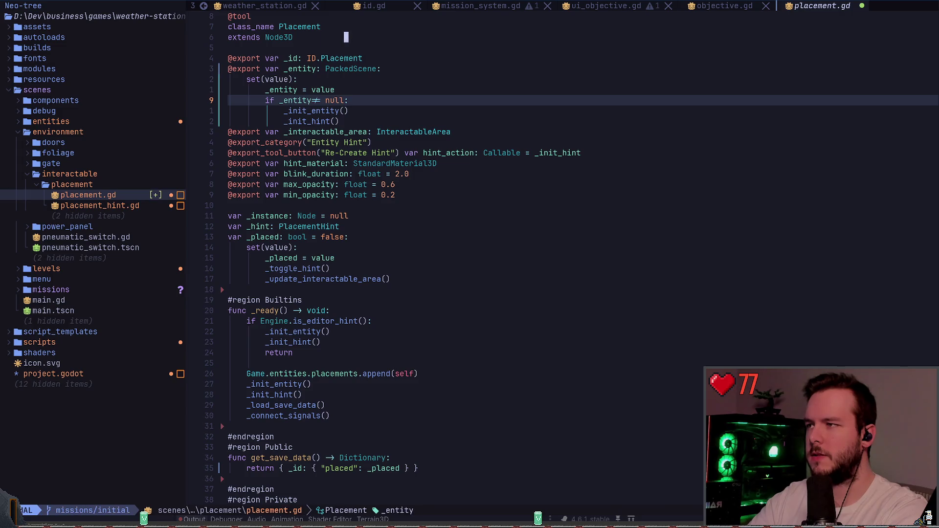
Add an else branch after the _init_hint() call that sets _hint = null.
key(Escape)
key(j)
key(j)
key(o)
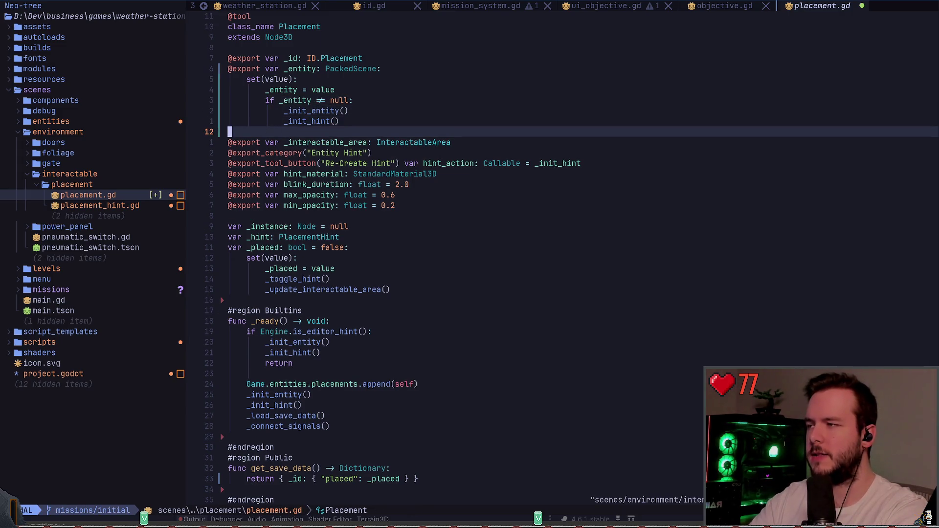
key(Return)
key(BackSpace)
key(BackSpace)
key(BackSpace)
key(Tab)
key(Tab)
key(Tab)
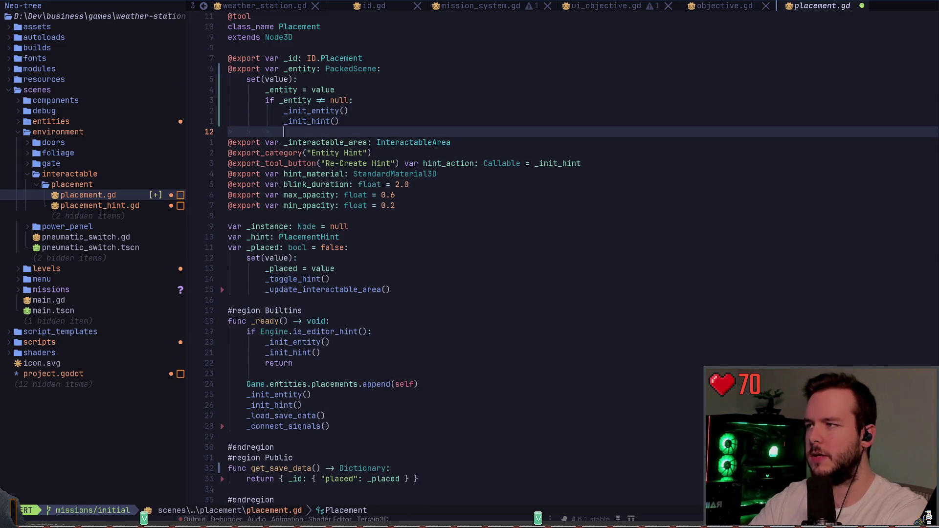
text(lse:)
key(Return)
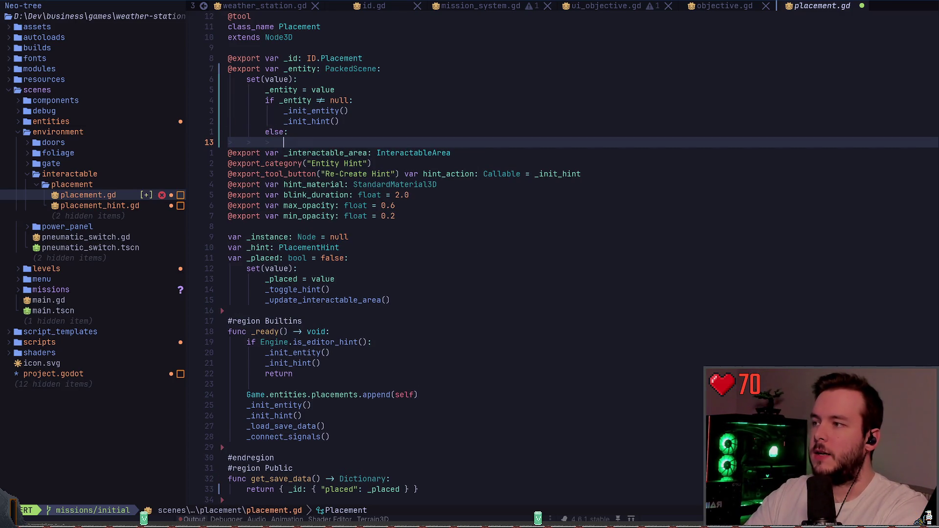
text(_)
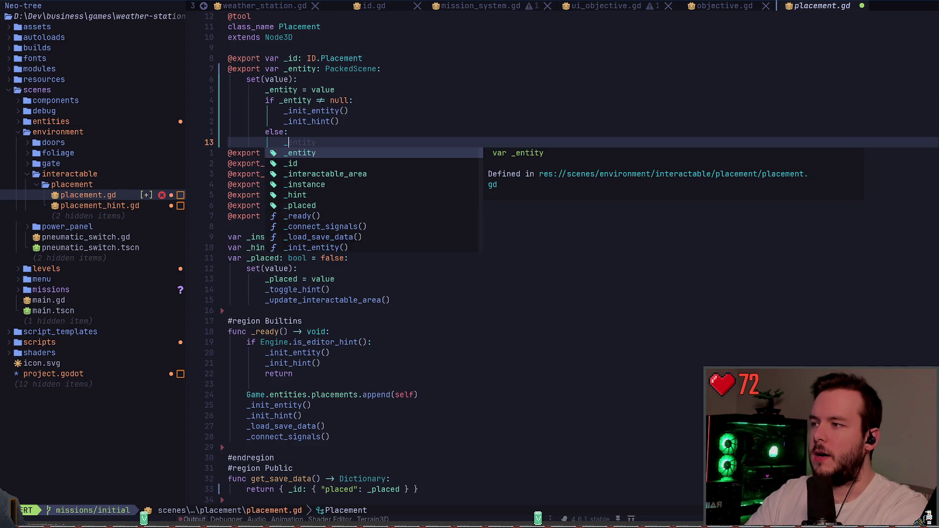
text(hint = n)
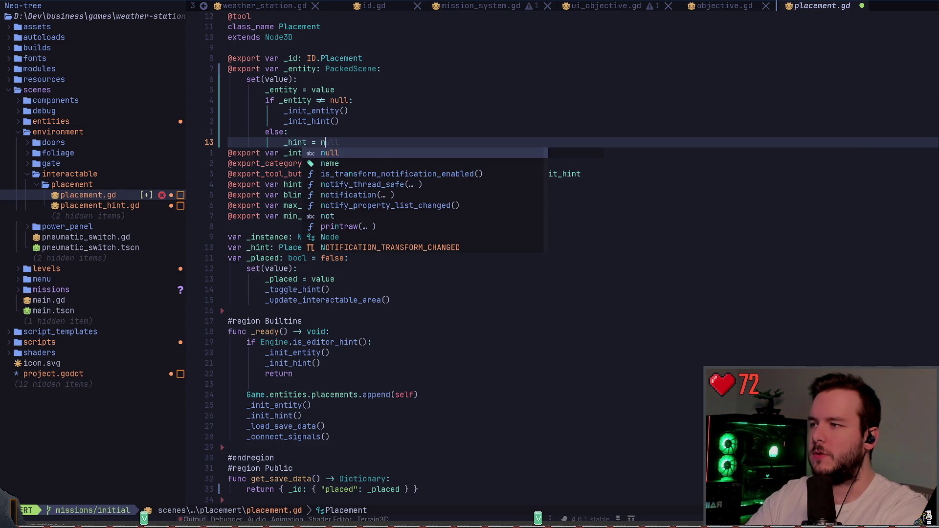
text(ull)
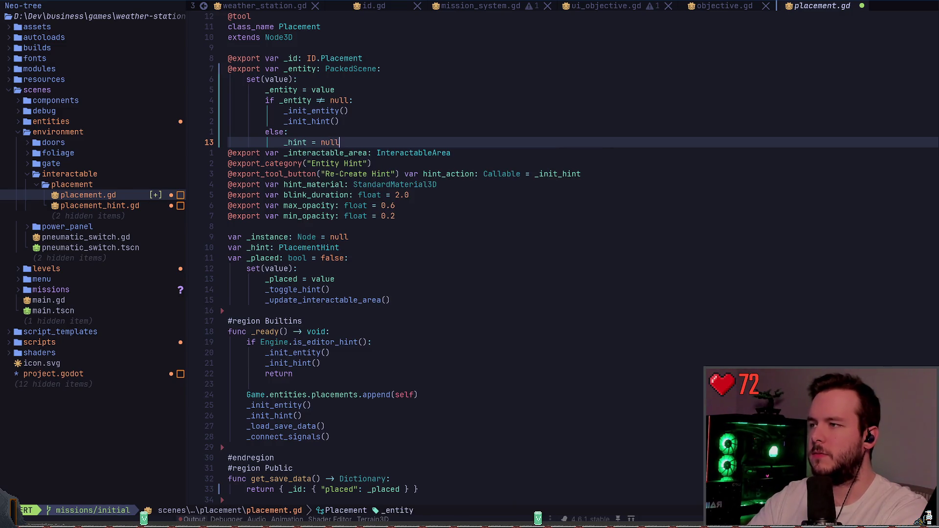
Change the else body to _hint.free() instead of queue_free().
key(BackSpace)
text(.que)
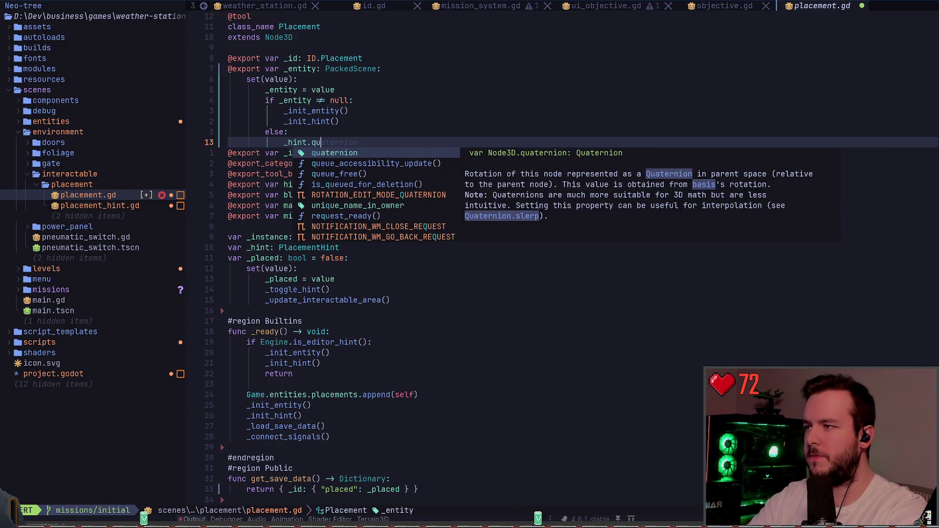
key(Down)
key(Escape)
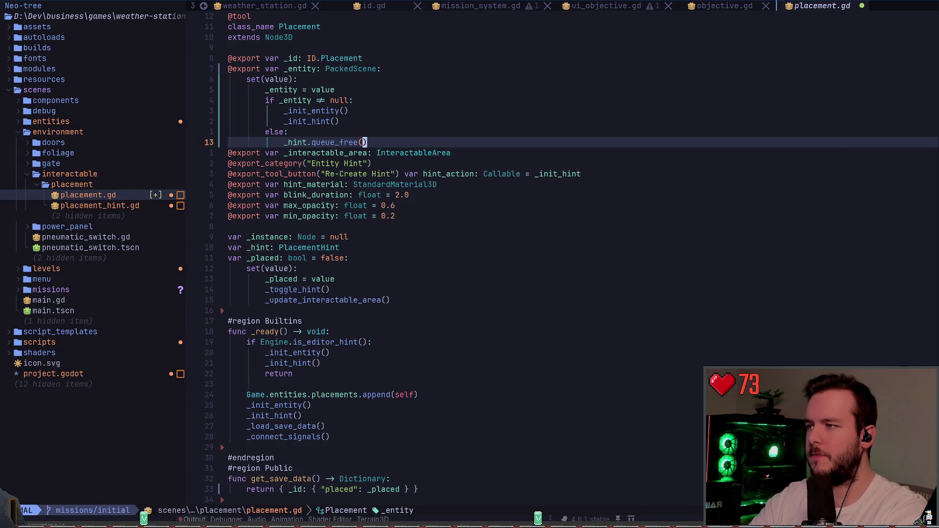
key(o)
key(Escape)
click(309, 142)
key(d)
key(t)
key(f)
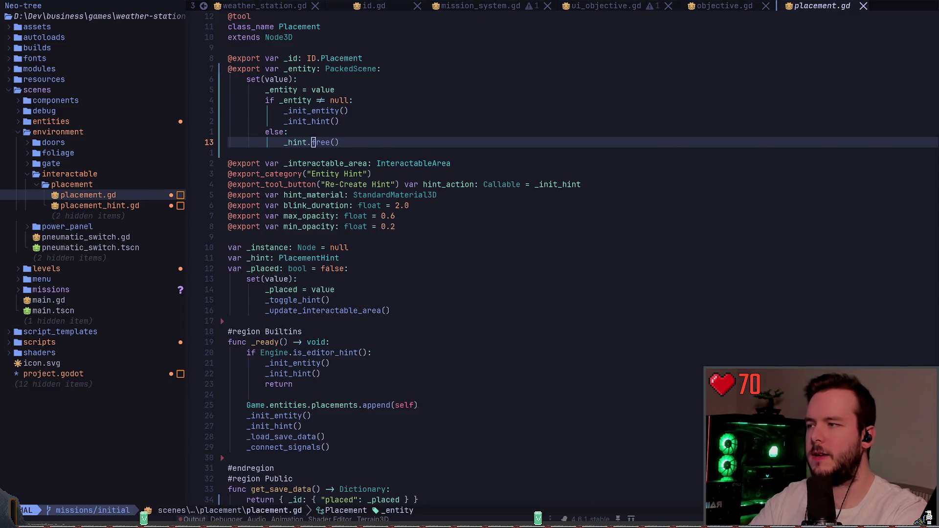
key(alt+Tab)
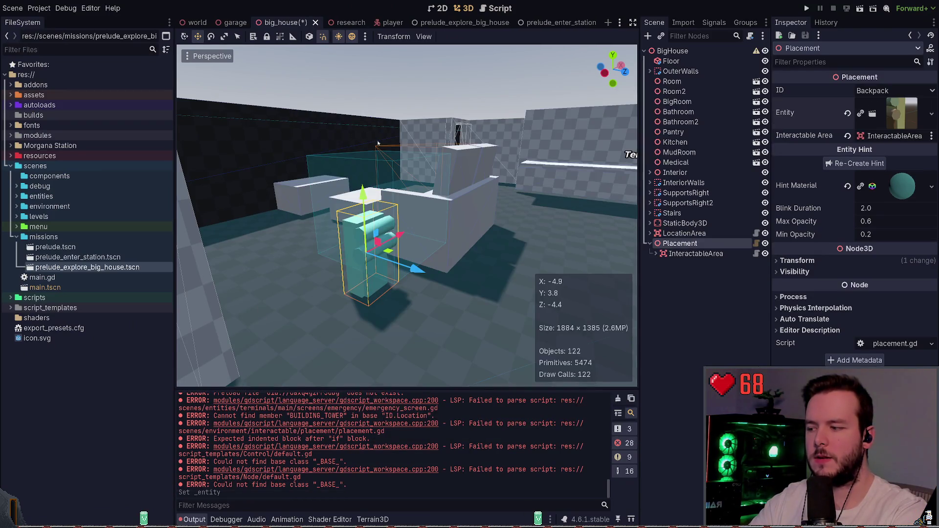
Save big_house, check placement.gd in Neovim, and deselect all nodes in the scene.
key(ctrl+s)
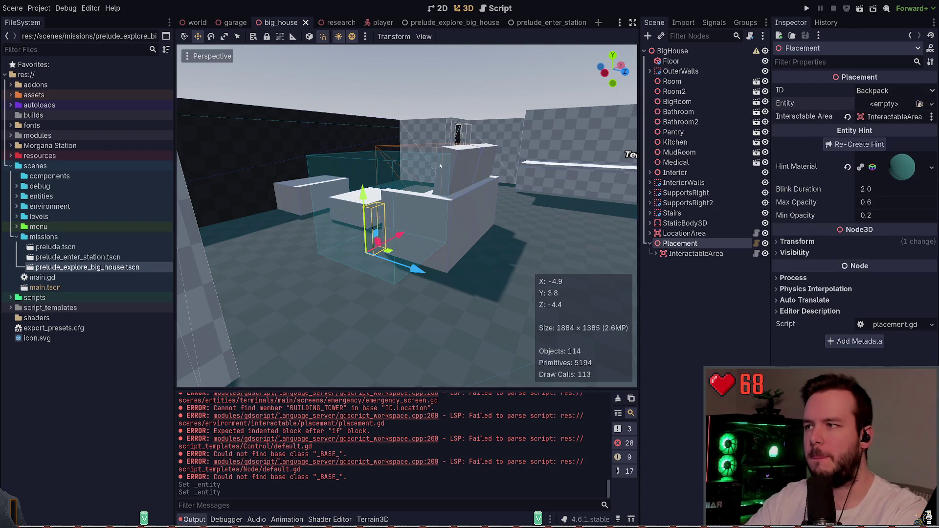
key(alt+Tab)
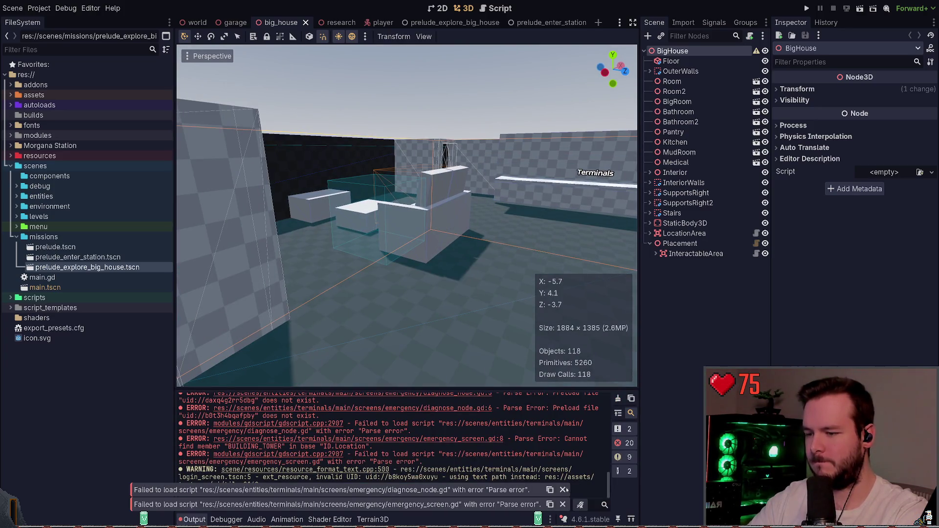
scroll(454, 310, up, 3)
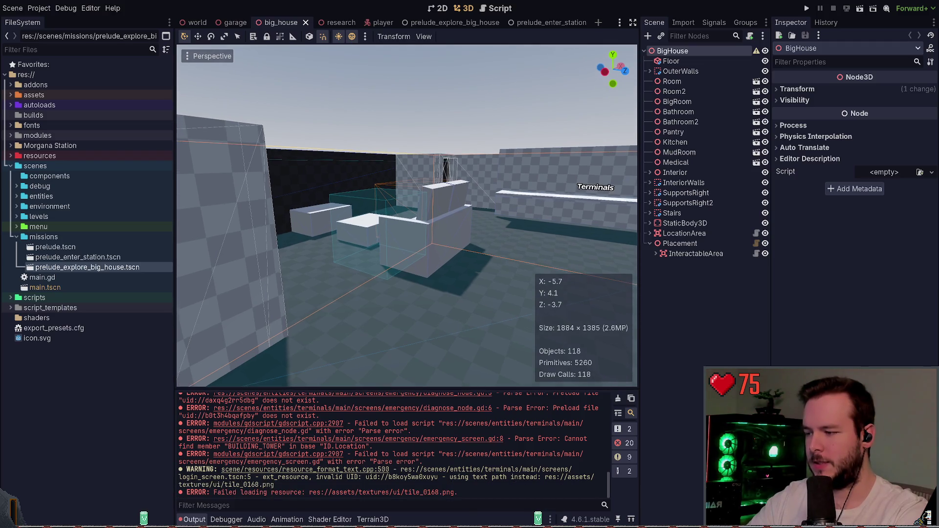
scroll(408, 224, up, 3)
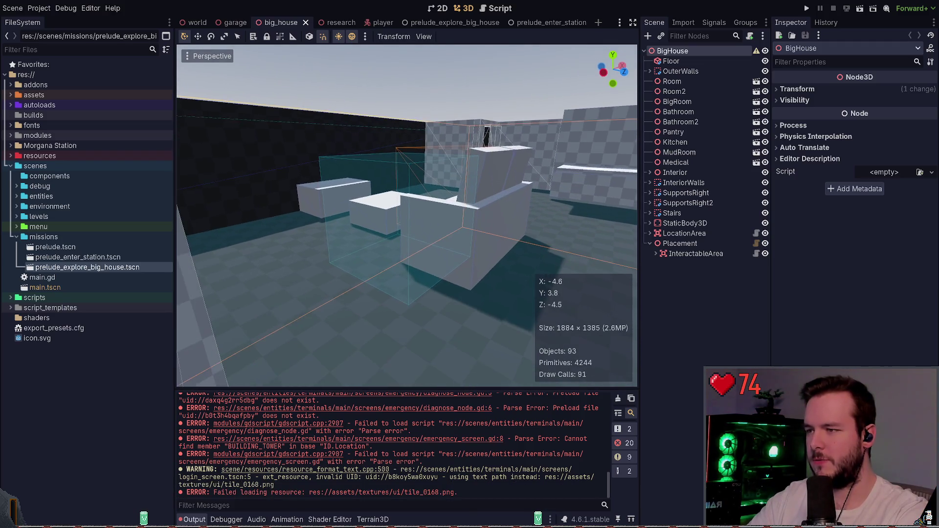
scroll(473, 269, down, 2)
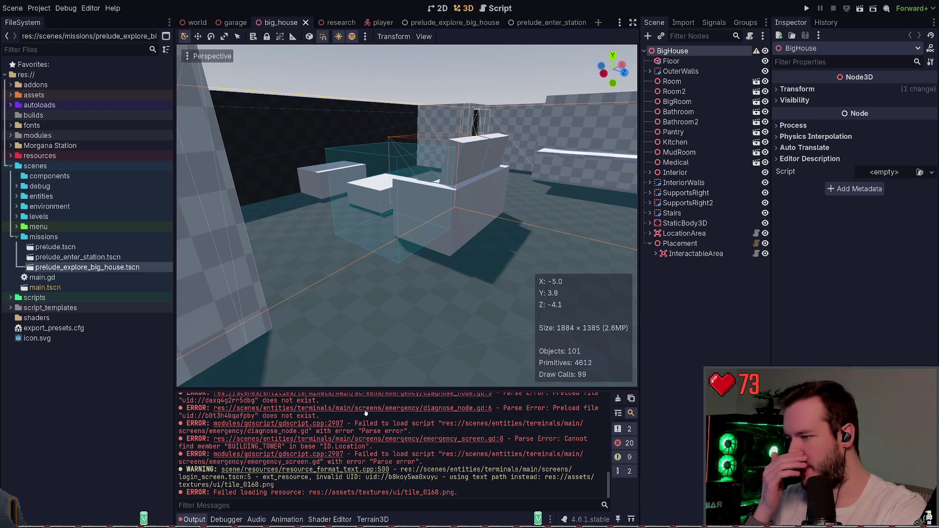
scroll(386, 418, up, 2)
scroll(380, 429, down, 3)
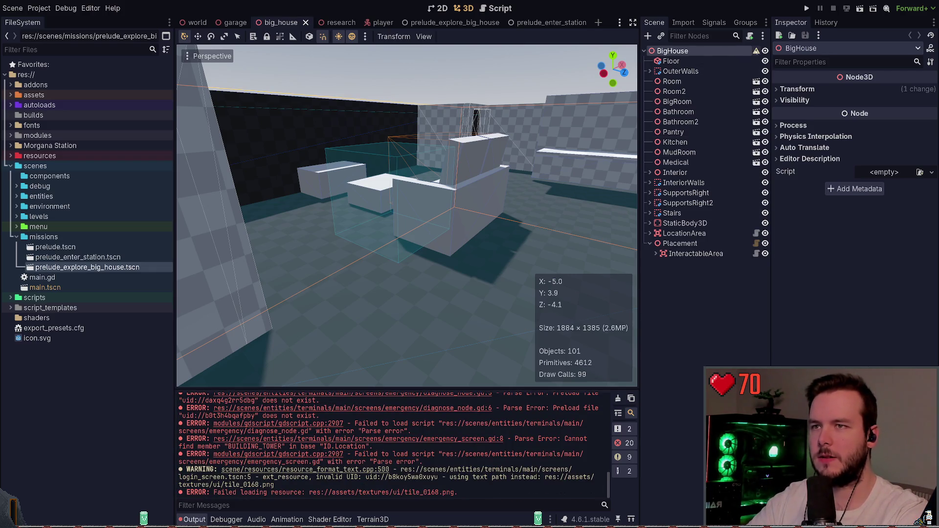
click(694, 277)
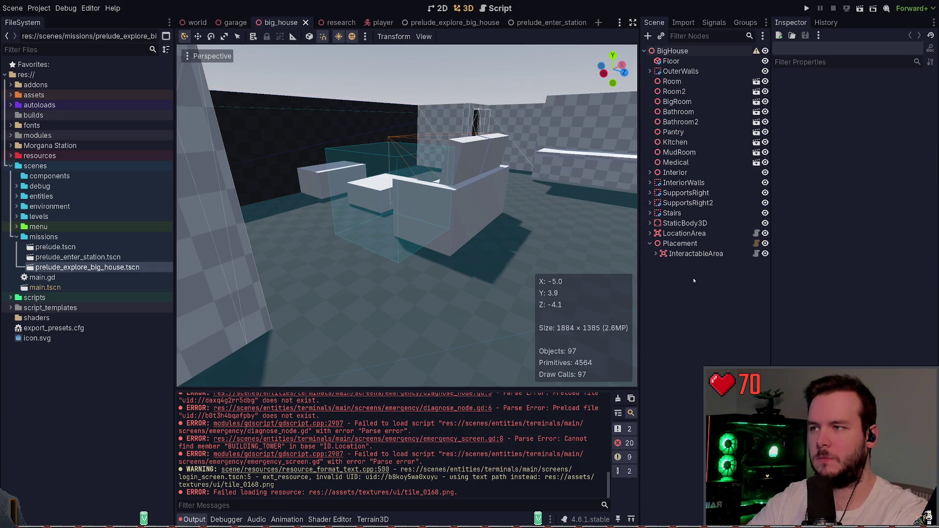
Assign the backpack scene as Placement's Entity, rename it BackpackPlacement, and save.
click(686, 245)
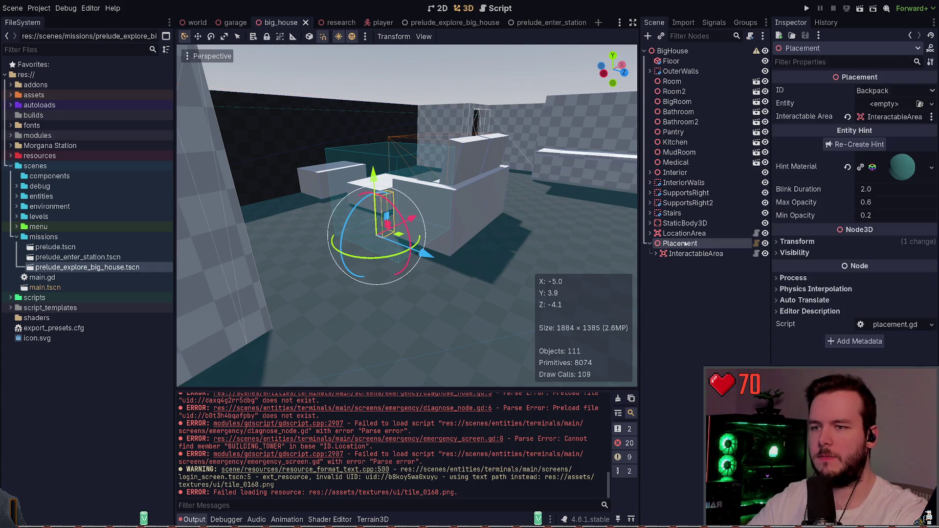
click(920, 105)
double_click(379, 134)
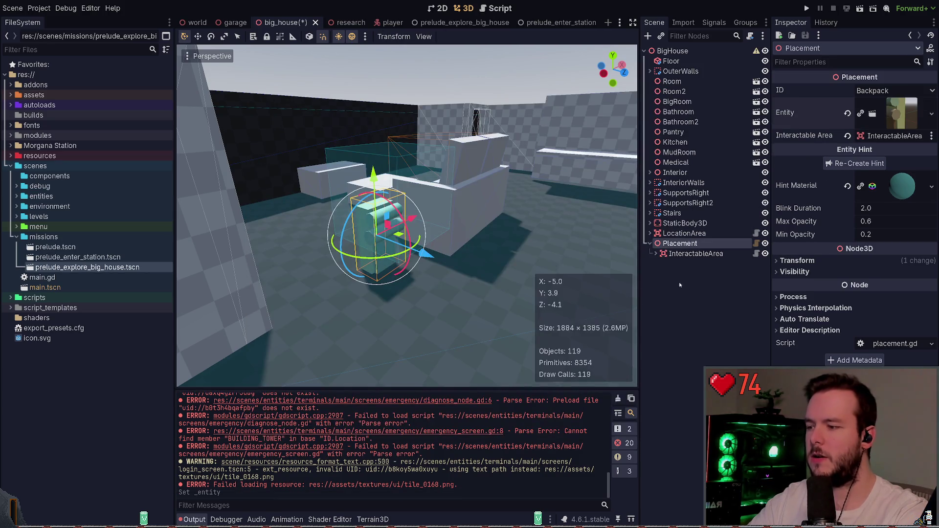
key(ctrl+s)
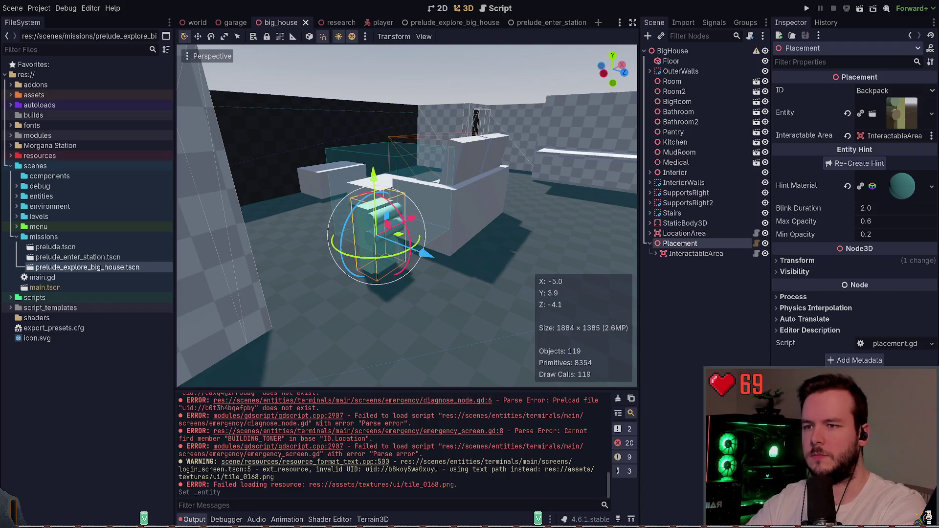
key(ctrl+s)
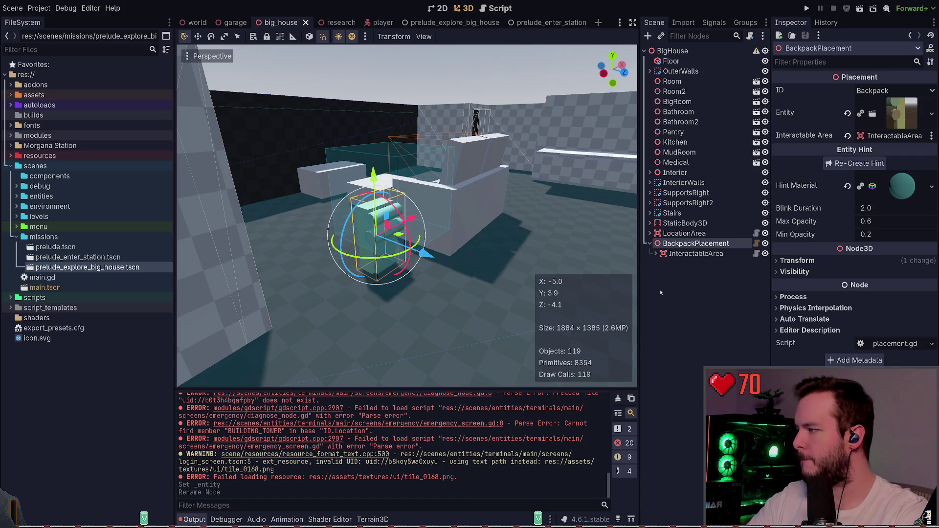
Check InteractableArea's children and BackpackPlacement in the Scene tree, then save again.
click(690, 254)
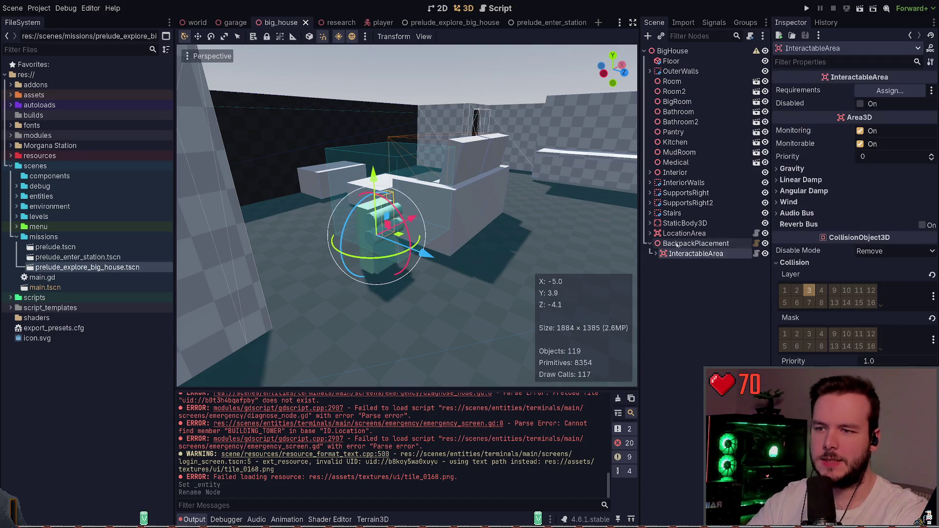
click(685, 244)
click(683, 254)
click(655, 253)
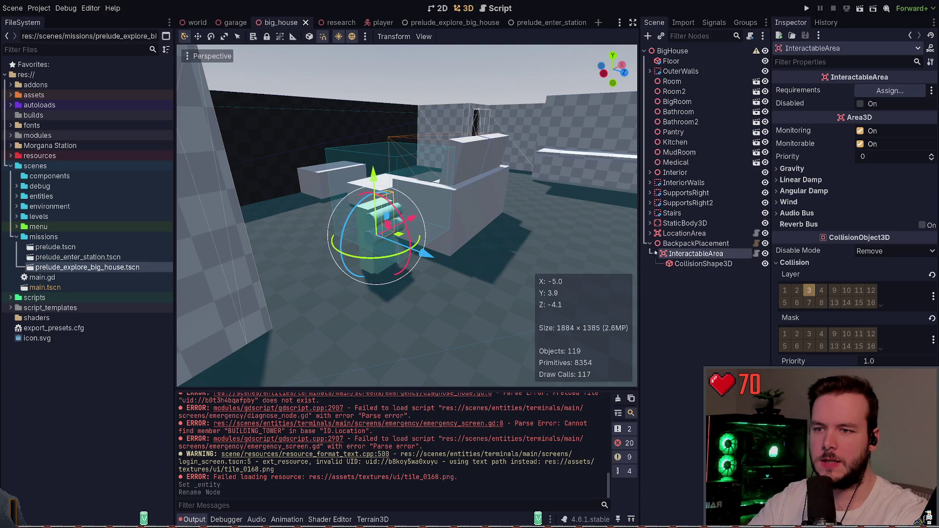
click(655, 252)
click(685, 244)
key(ctrl+s)
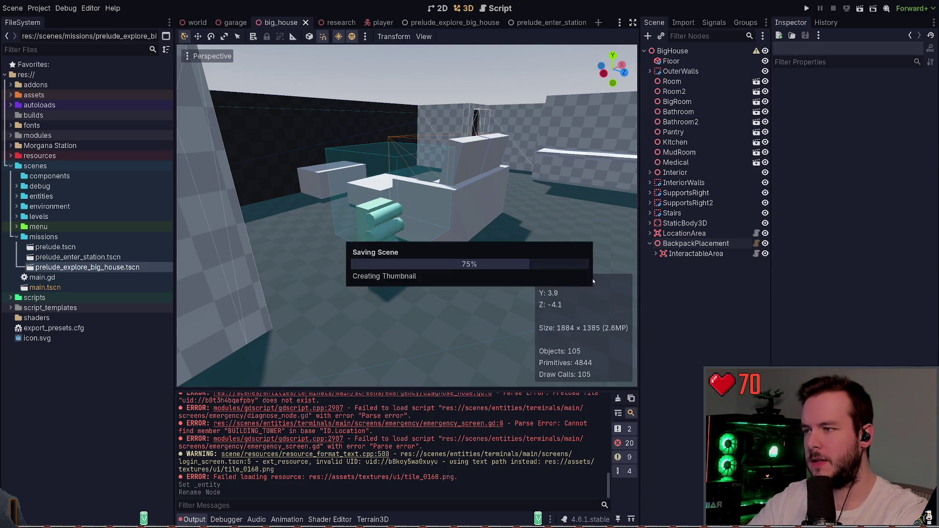
Nest InteractableArea under BackpackPlacement and rotate the placement about -60° around Y.
drag(694, 254, 658, 242)
click(706, 252)
key(e)
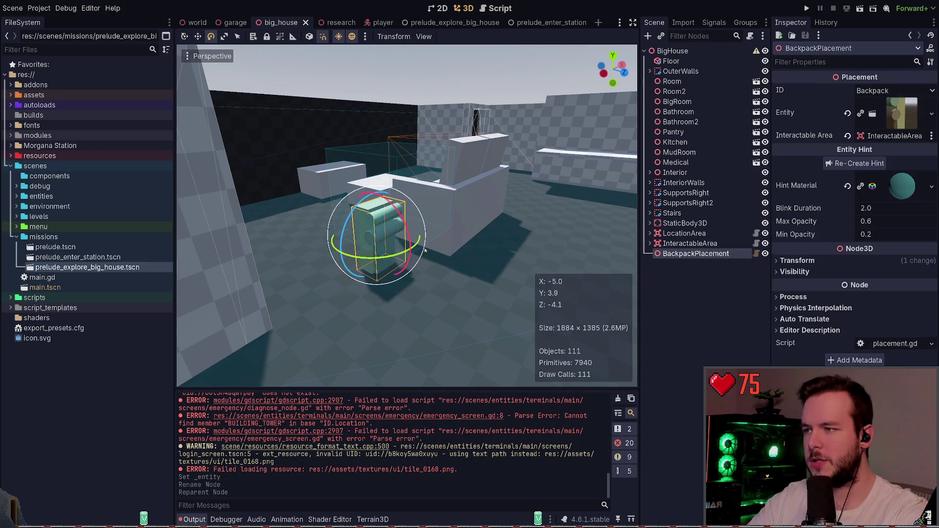
mouse_move(385, 254)
mouse_down()
mouse_move(350, 262)
mouse_move(433, 279)
mouse_up()
key(w)
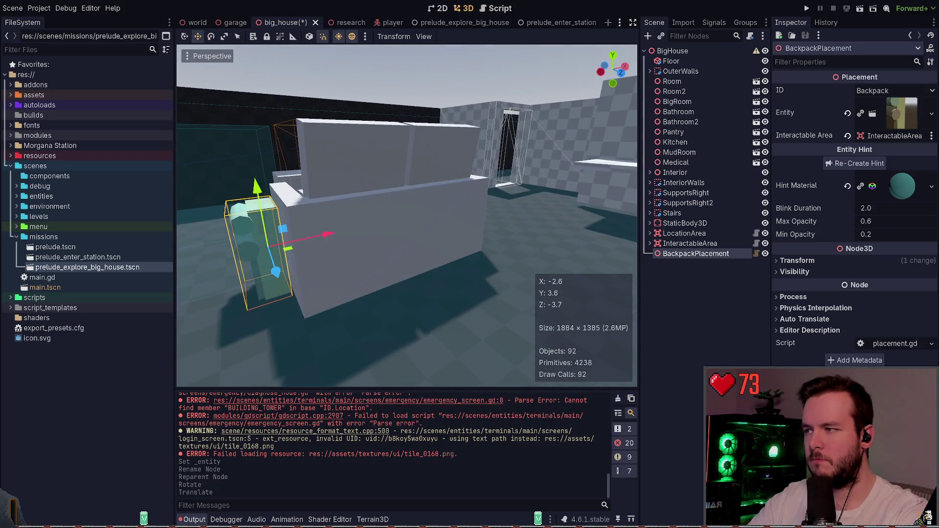
key(e)
mouse_move(343, 215)
mouse_down()
mouse_move(354, 230)
mouse_move(396, 237)
mouse_up()
key(w)
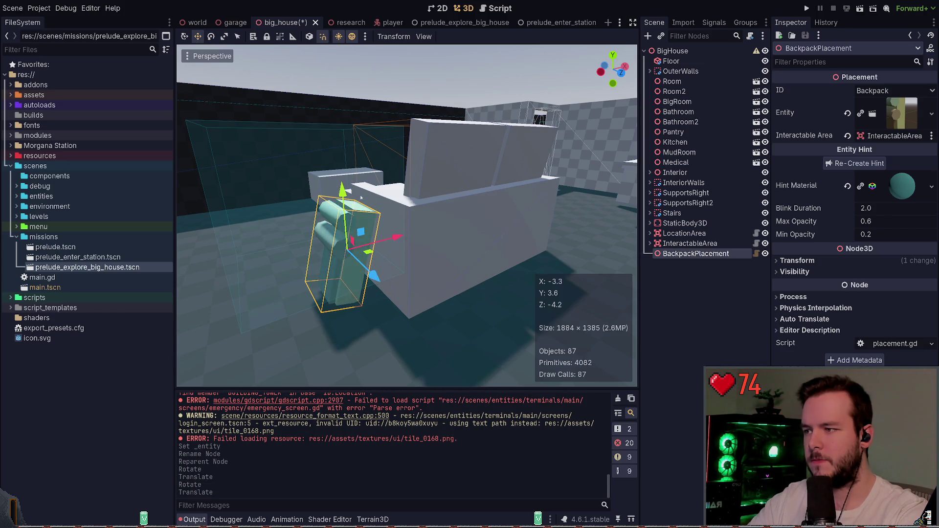
key(ctrl+s)
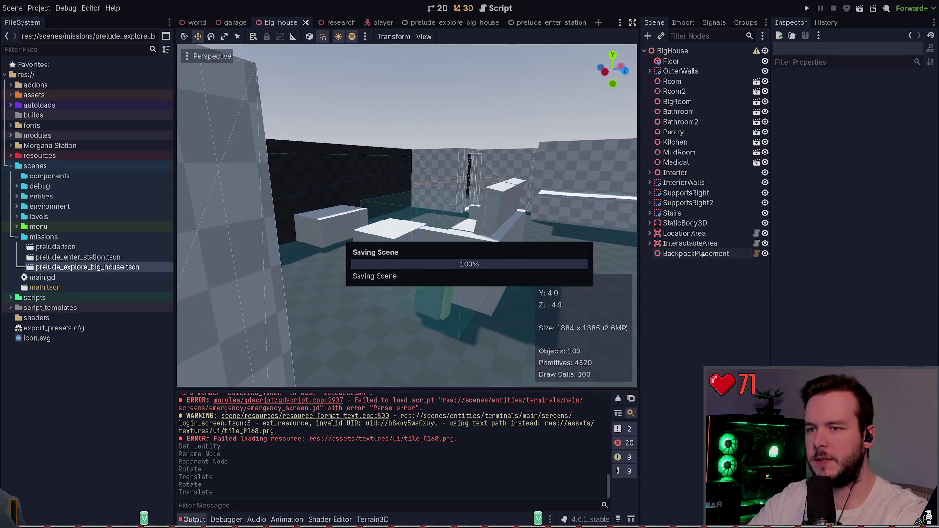
drag(695, 243, 700, 254)
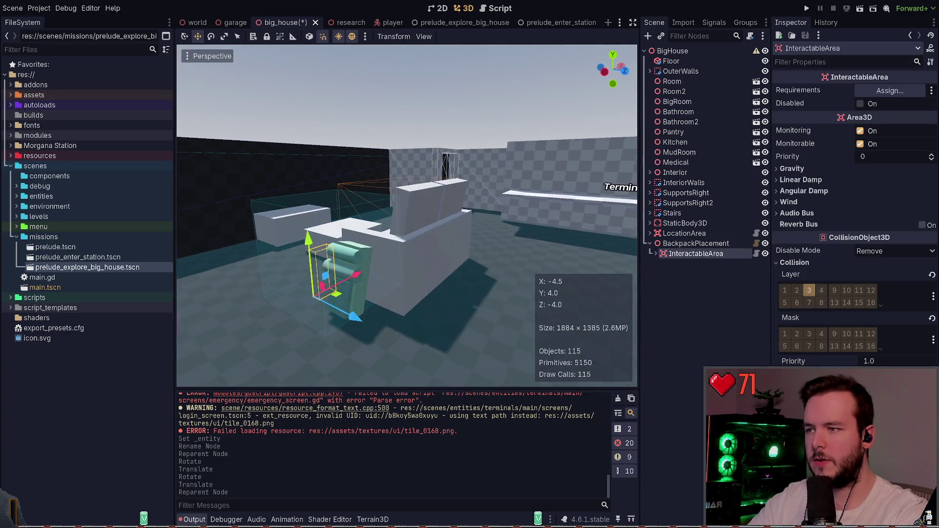
key(ctrl+s)
Reset the InteractableArea's position and rotation, then lower it along Y by 0.3.
drag(372, 269, 372, 220)
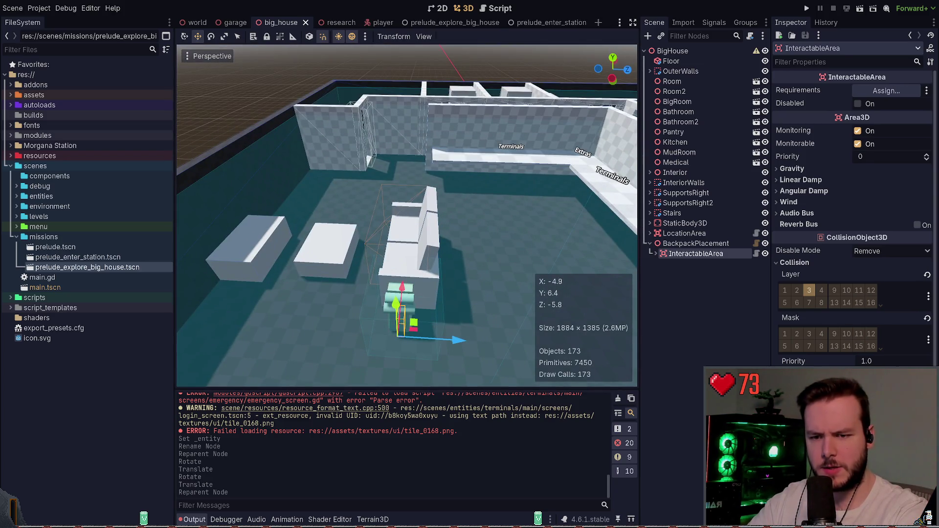
key(Page_Down)
key(f)
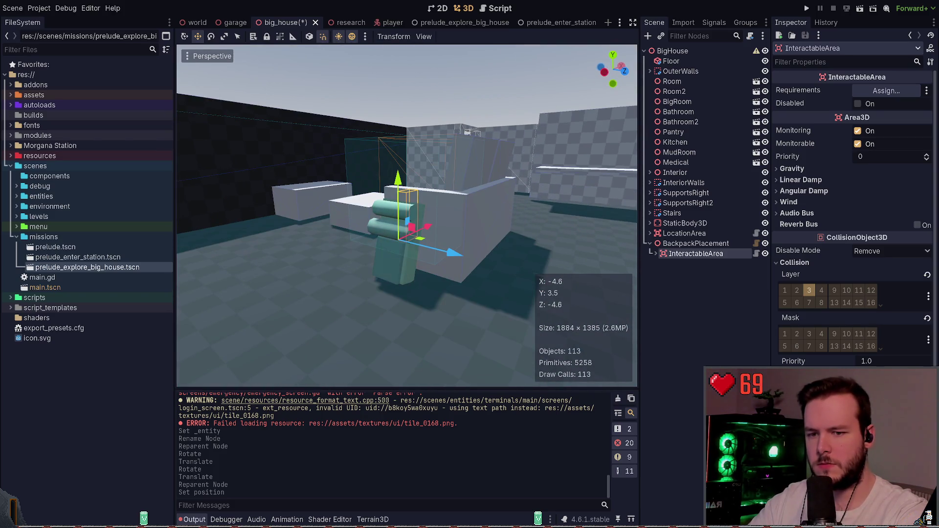
key(ctrl+s)
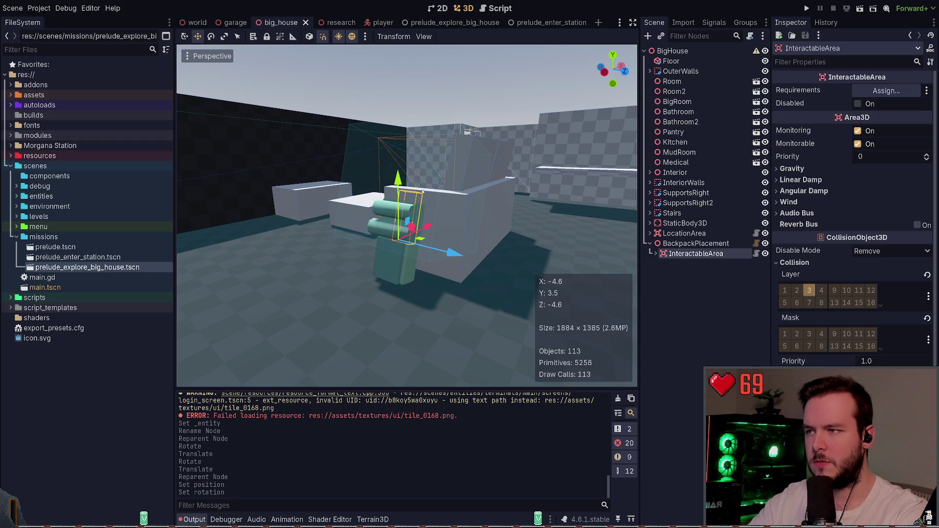
mouse_move(393, 176)
mouse_down()
mouse_move(467, 294)
mouse_move(482, 299)
mouse_up()
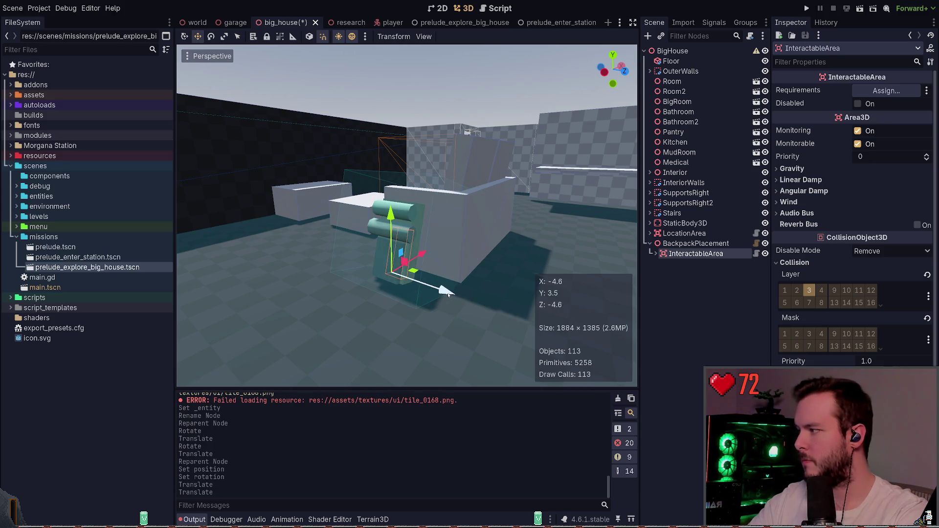
scroll(482, 300, up, 4)
scroll(480, 258, up, 3)
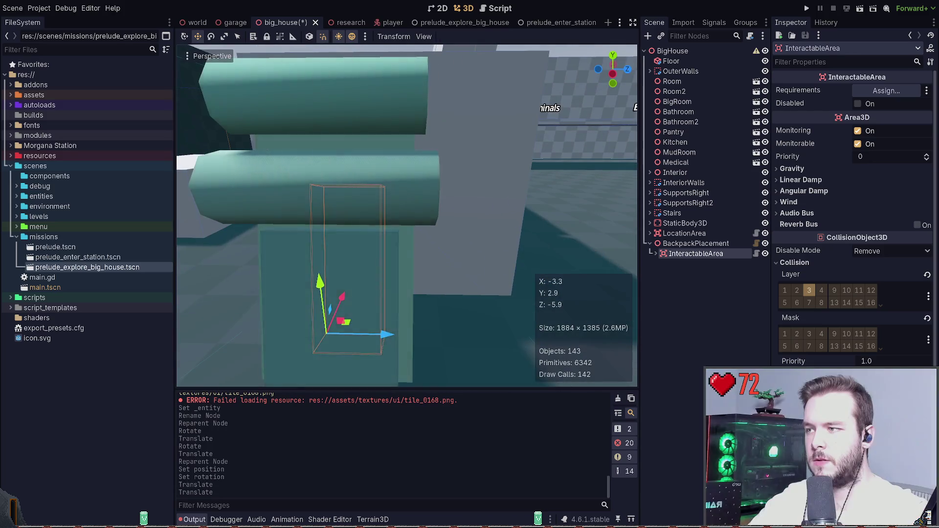
scroll(479, 258, down, 4)
mouse_move(479, 258)
mouse_down()
mouse_move(533, 252)
mouse_move(469, 276)
mouse_up()
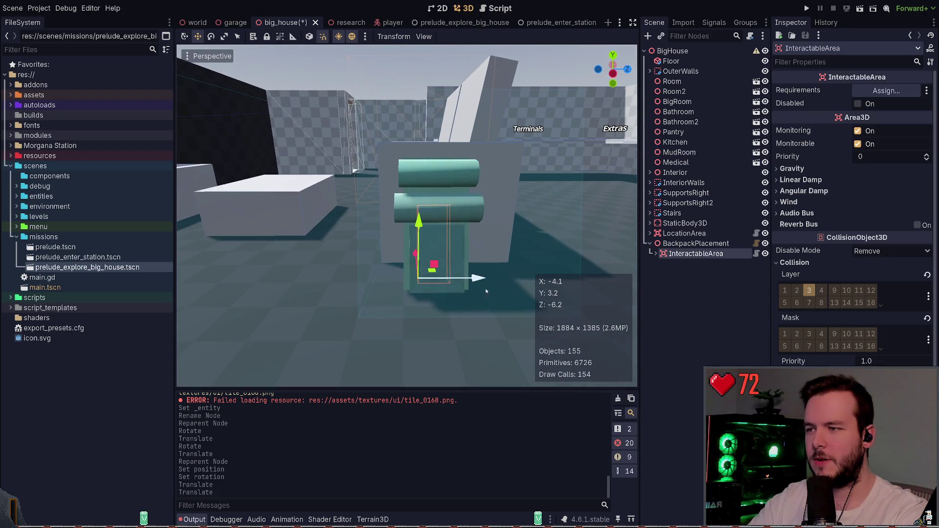
Undo the earlier moves, reposition InteractableArea along X and Y beside the backpack, and save.
click(466, 278)
key(ctrl+s)
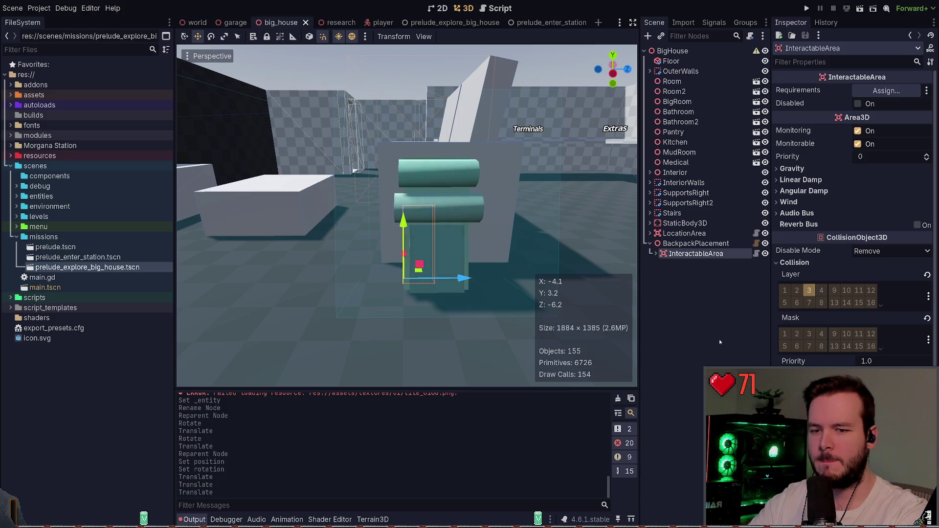
key(w)
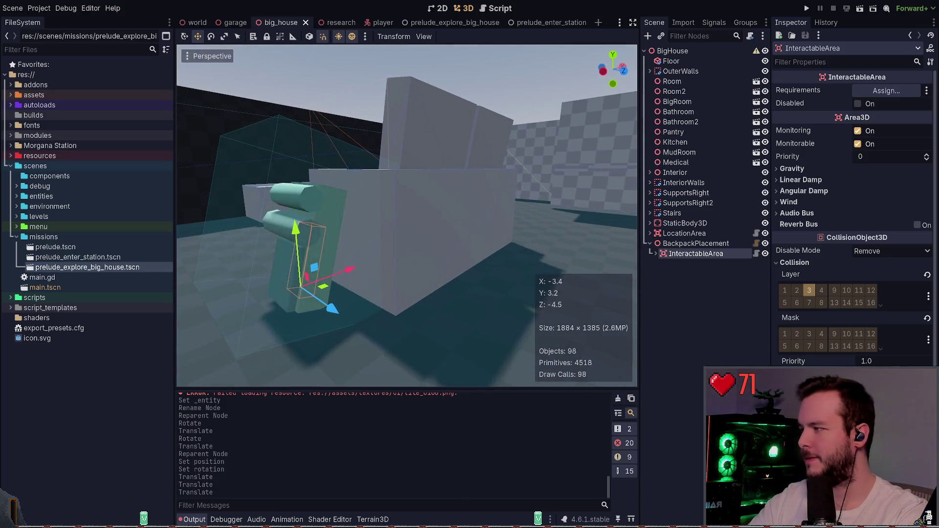
key(s)
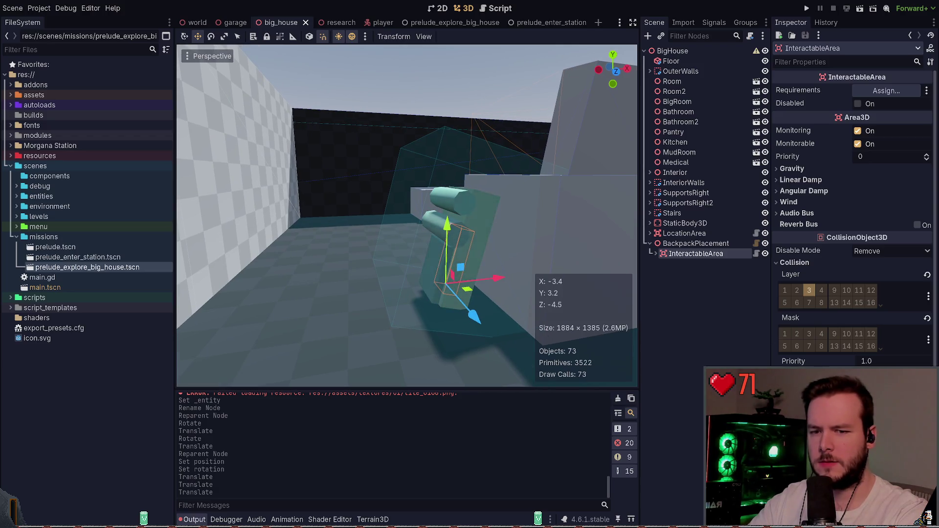
key(ctrl+z)
key(ctrl+z)
key(ctrl+z)
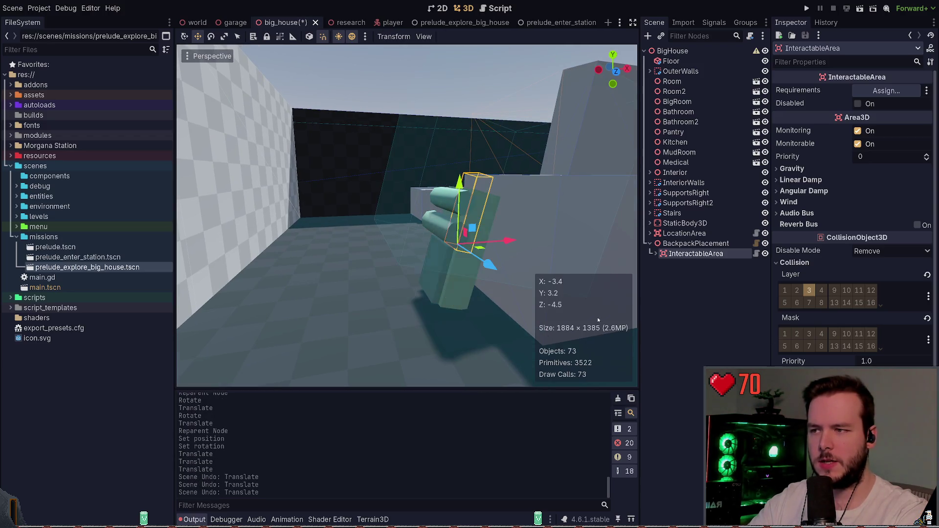
mouse_move(511, 241)
mouse_down()
mouse_move(409, 249)
mouse_move(440, 248)
mouse_up()
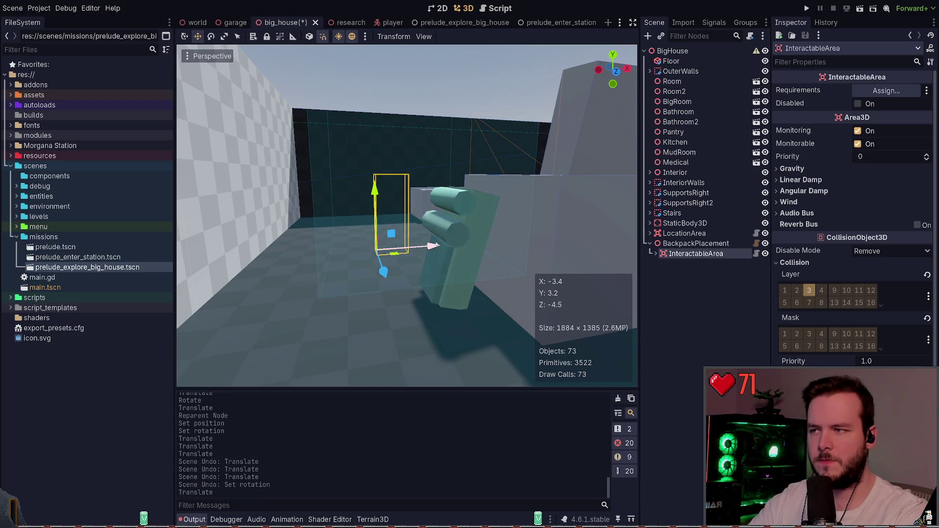
drag(375, 188, 376, 255)
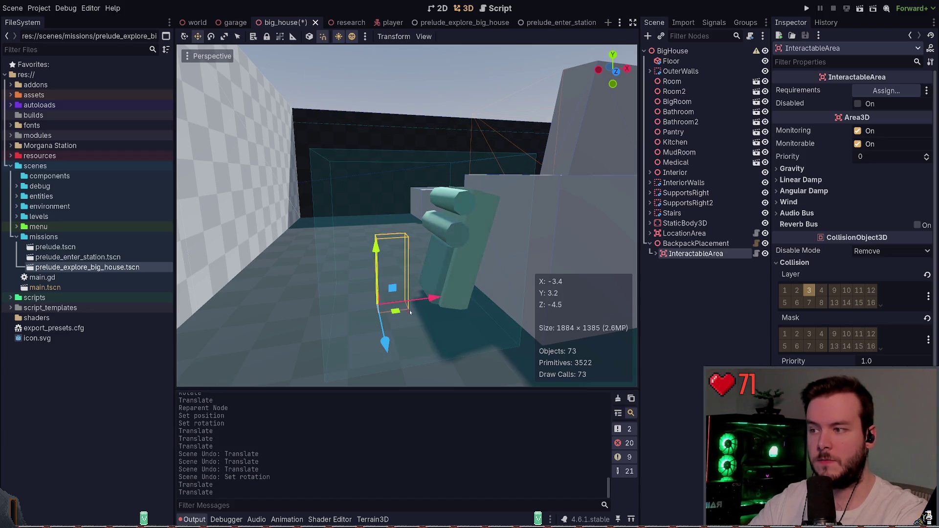
drag(429, 302, 446, 301)
key(ctrl+s)
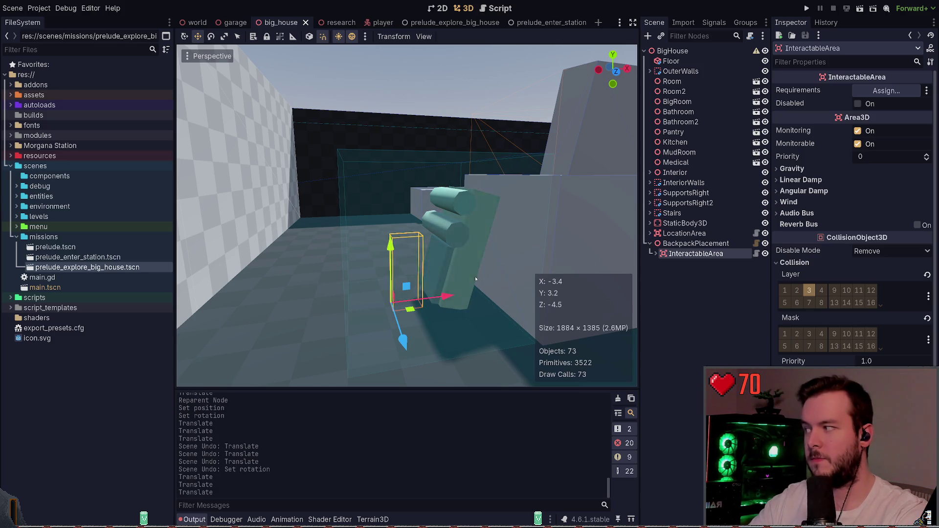
drag(468, 278, 405, 277)
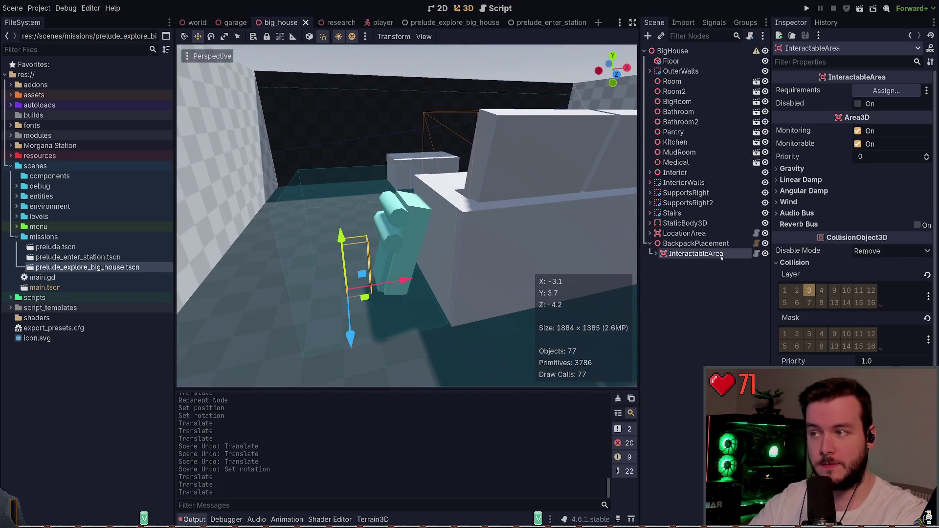
Shrink the InteractableArea's box collision shape from both sides, save, and run with F5.
click(794, 263)
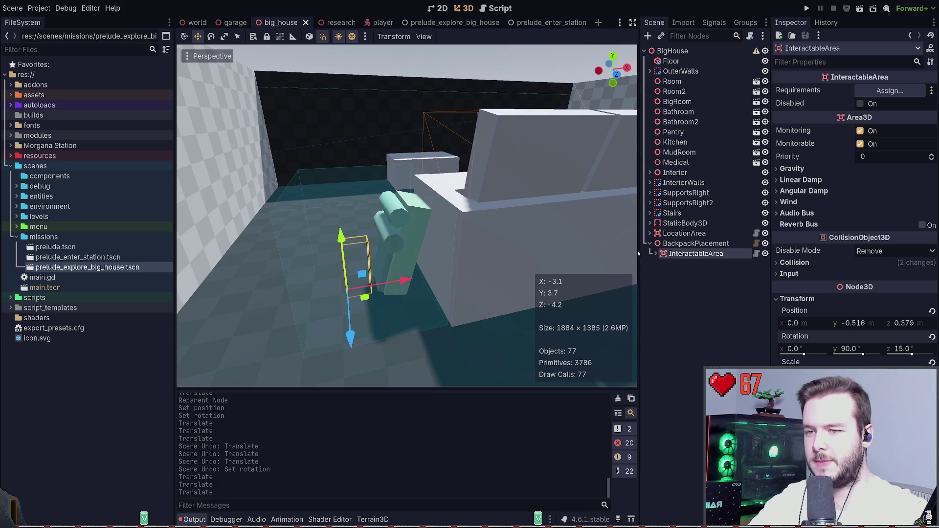
key(e)
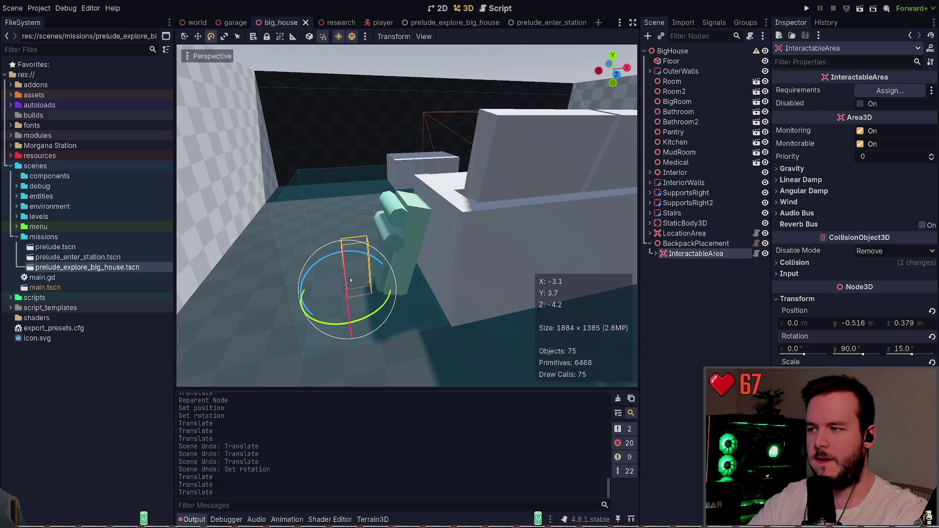
key(w)
key(ctrl+v)
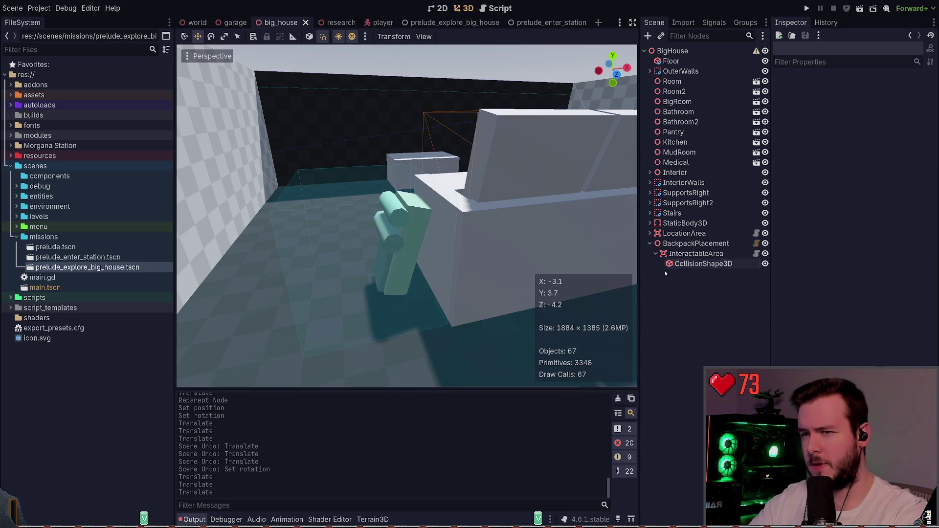
drag(301, 250, 358, 245)
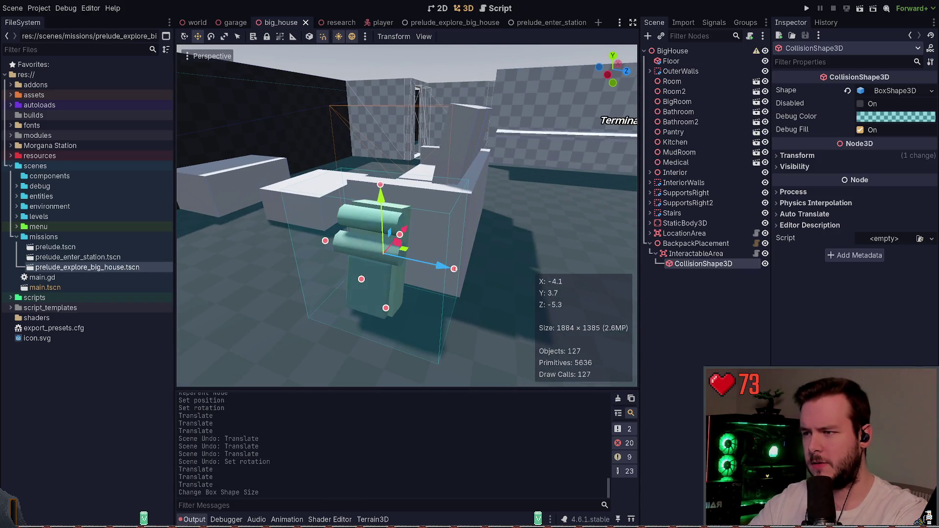
drag(252, 259, 292, 259)
key(ctrl+s)
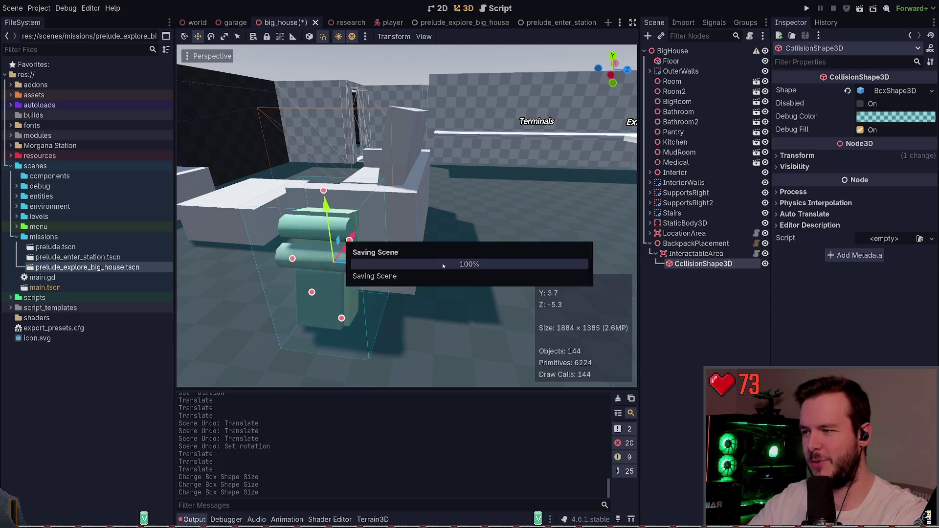
key(F5)
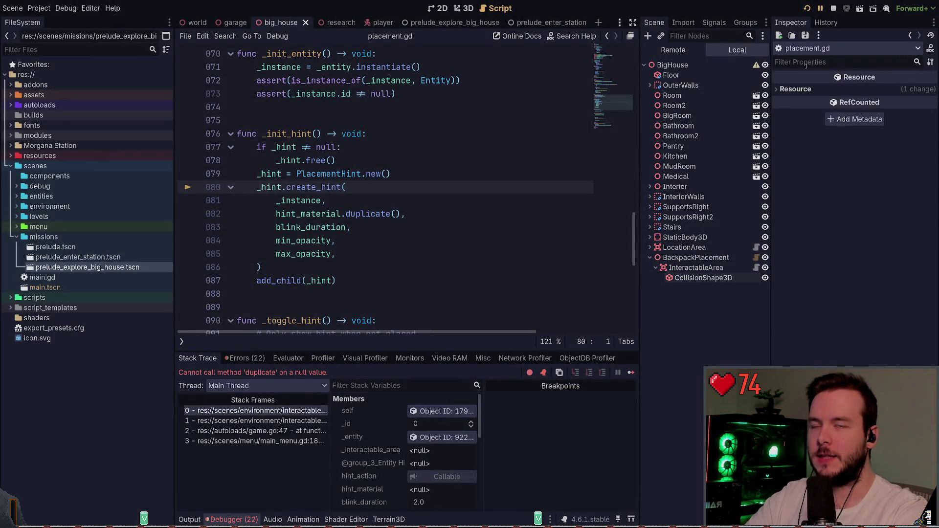
Stop the halted game, relaunch it, and stop the debug session again.
key(F8)
key(F5)
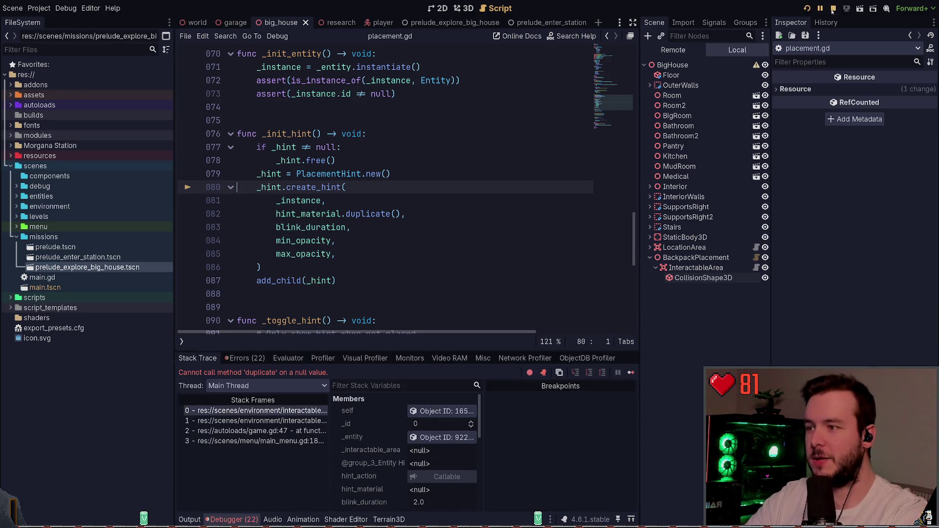
key(F8)
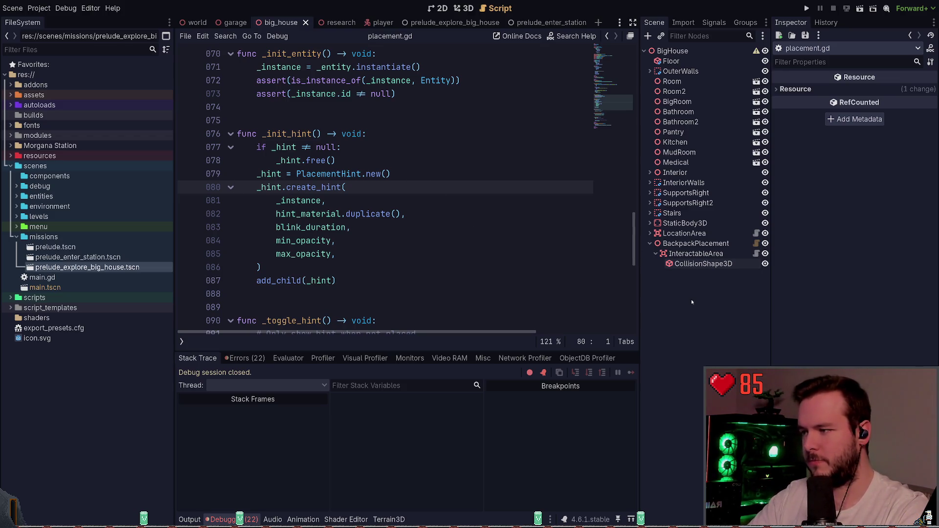
Show the debugger's Errors list reporting _init_hint's null 'duplicate' call.
click(244, 358)
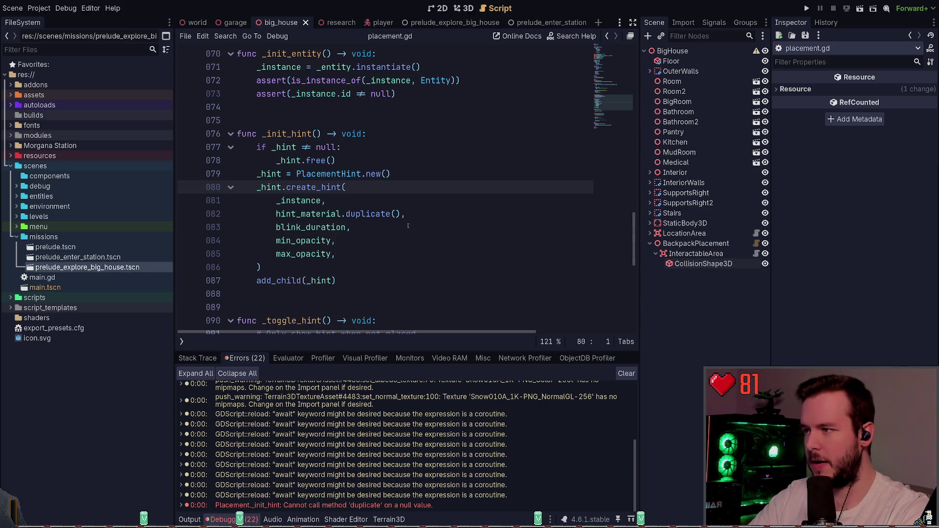
In placement.gd, change _init_hint() on line 11 to _init_hint.call_deferred().
double_click(308, 214)
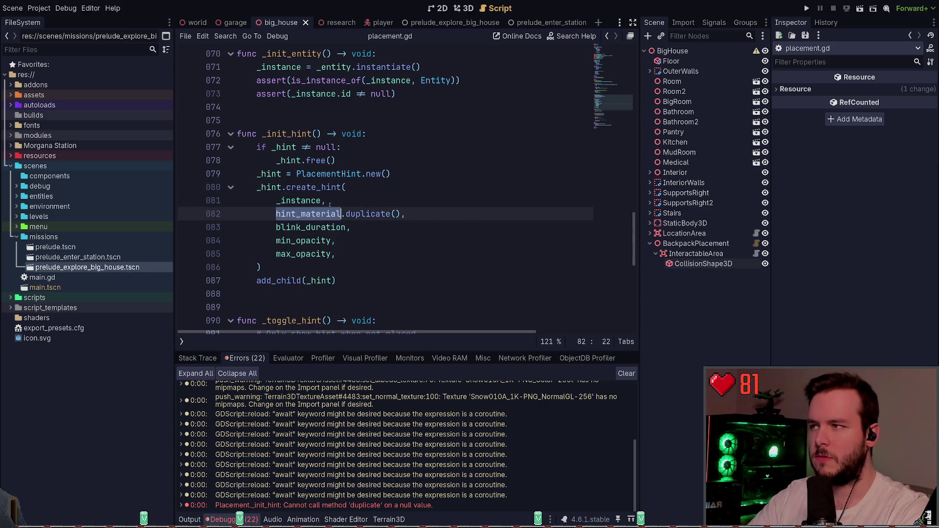
scroll(338, 211, up, 15)
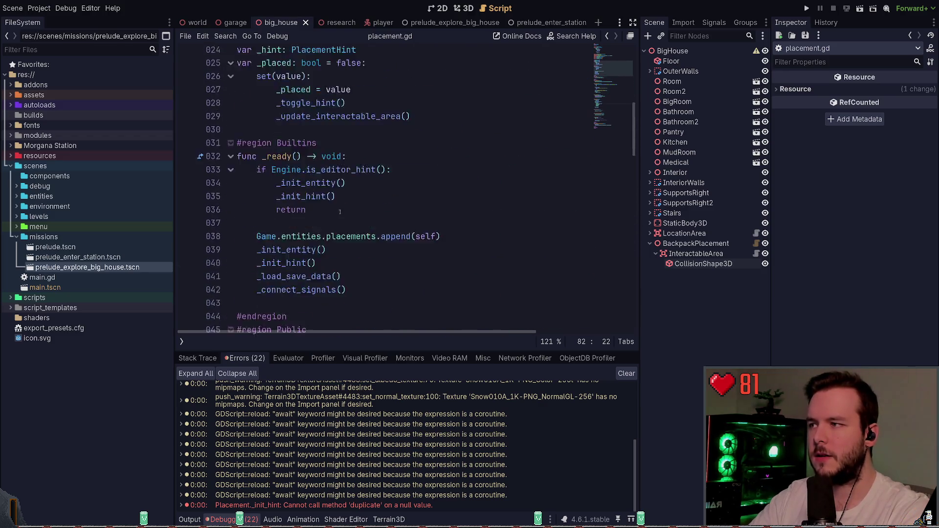
scroll(340, 212, up, 6)
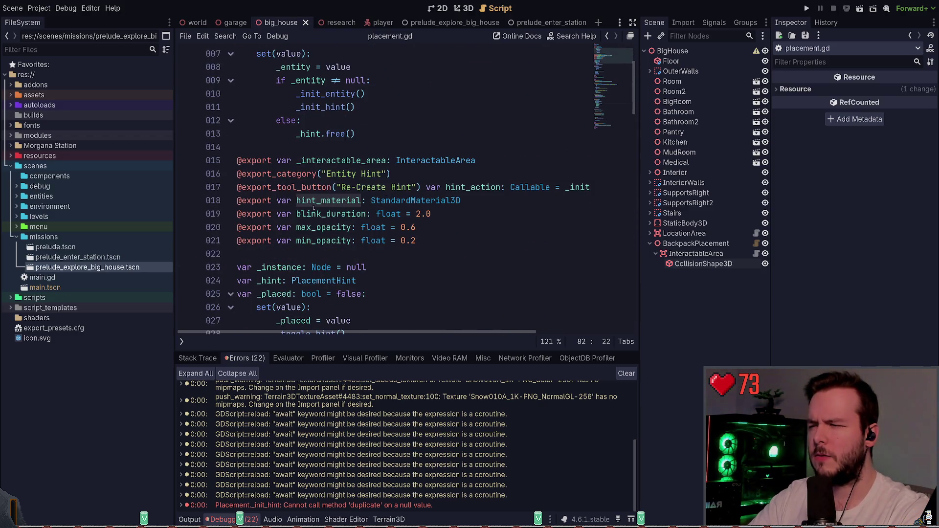
click(377, 133)
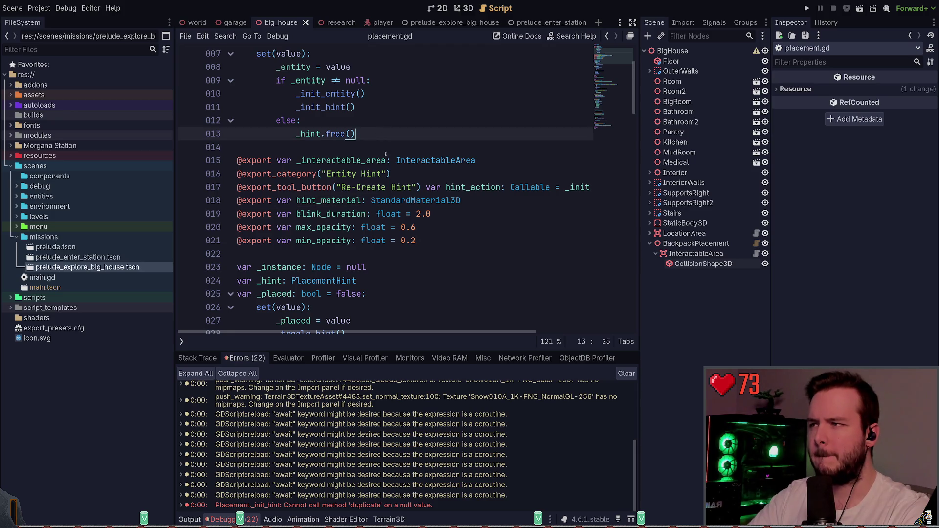
scroll(416, 191, up, 2)
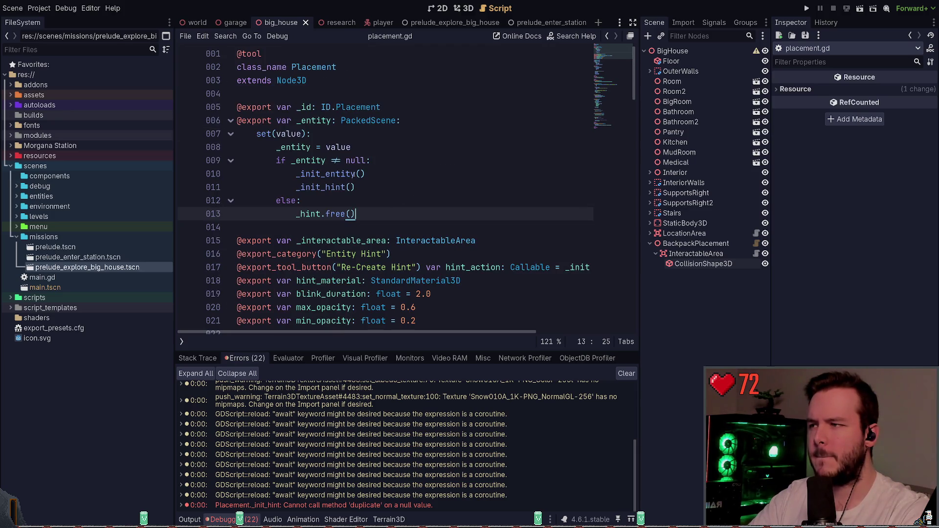
click(373, 161)
click(350, 187)
text(.call_d)
key(Return)
Save the script and return to big_house's 3D view with CollisionShape3D selected.
key(ctrl+s)
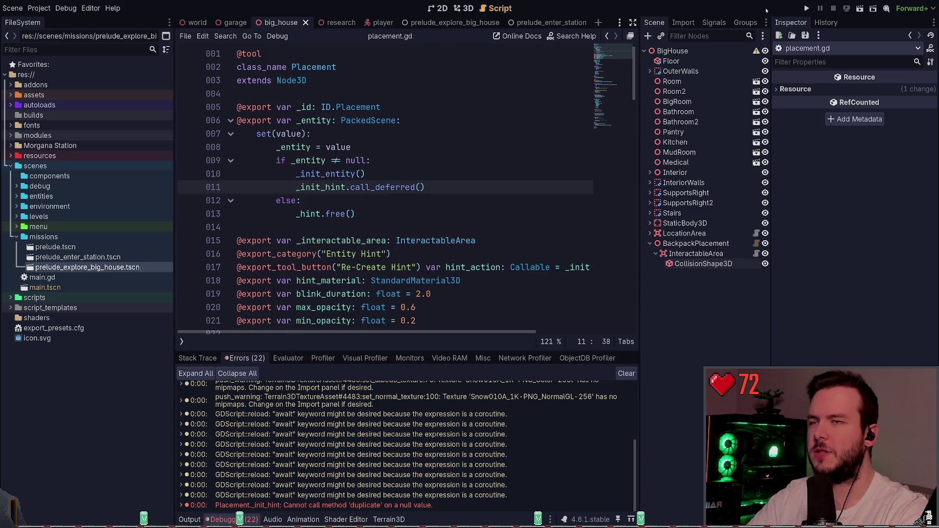
click(714, 264)
click(463, 9)
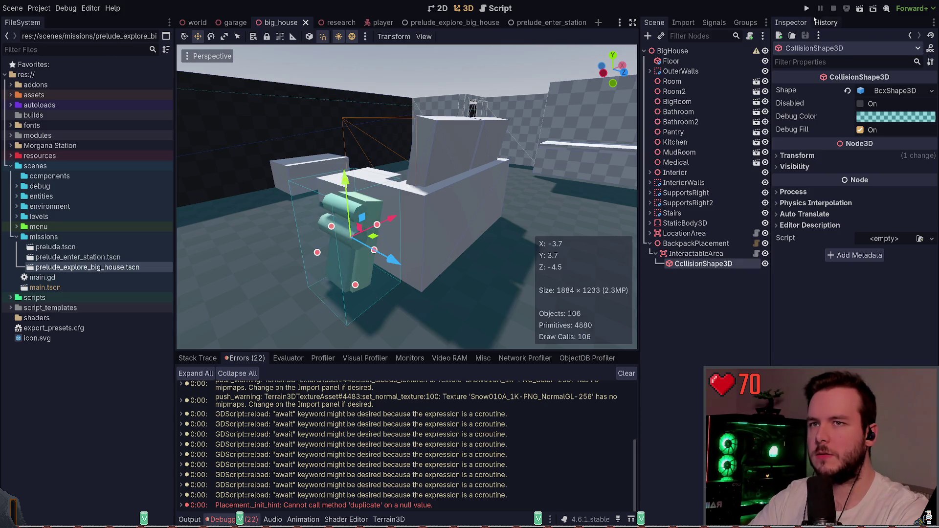
Playtest with F5 up to the backpack by the chair, flashlight on, then stop and open the player scene.
key(F5)
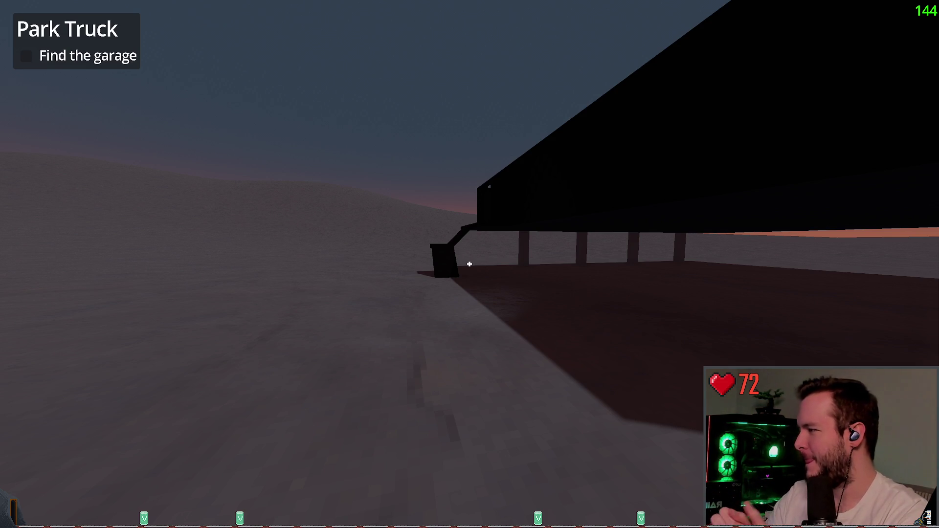
key(w)
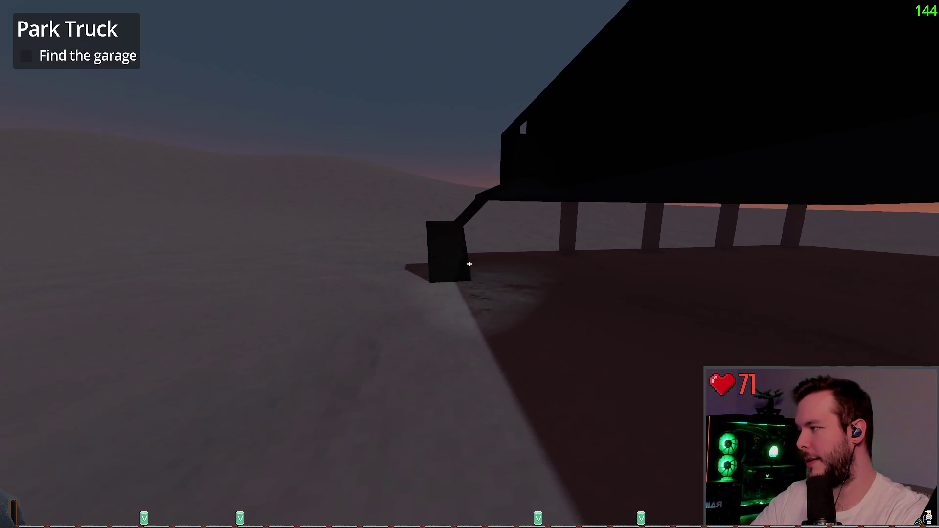
key(w)
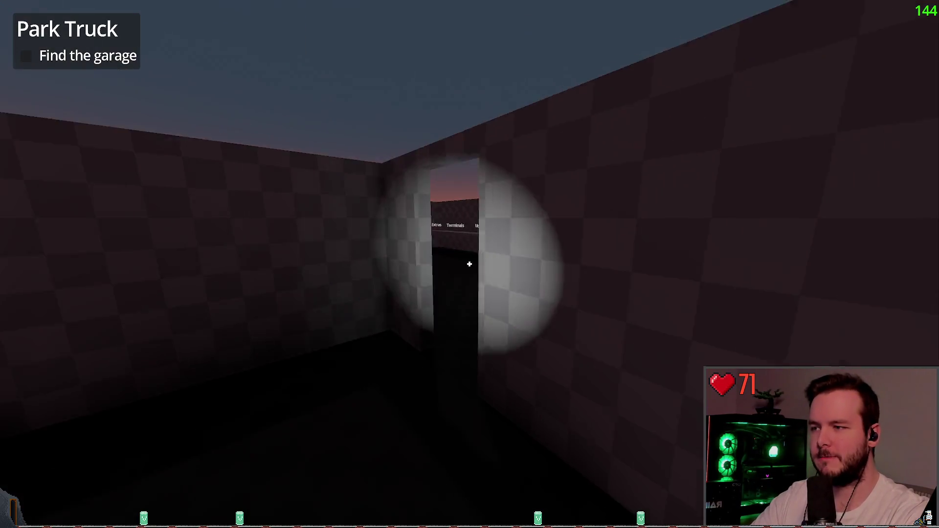
key(f)
key(w)
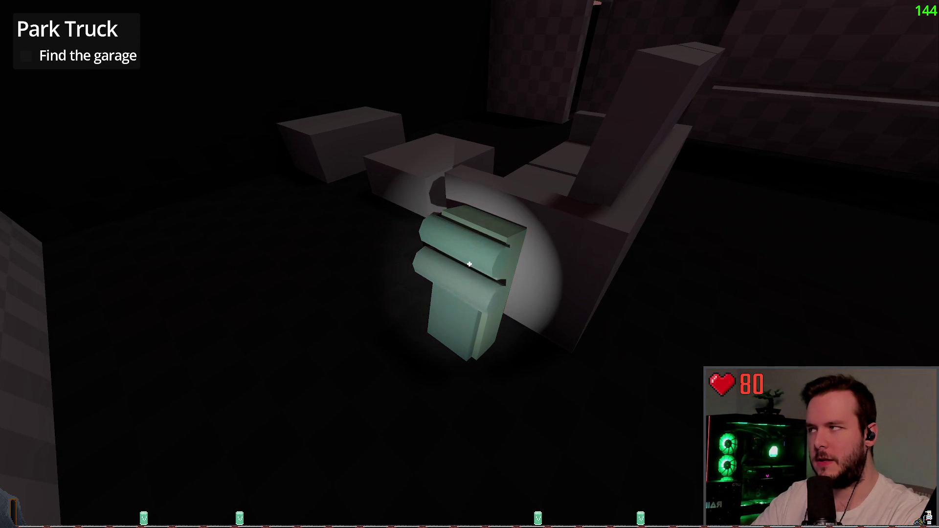
key(F8)
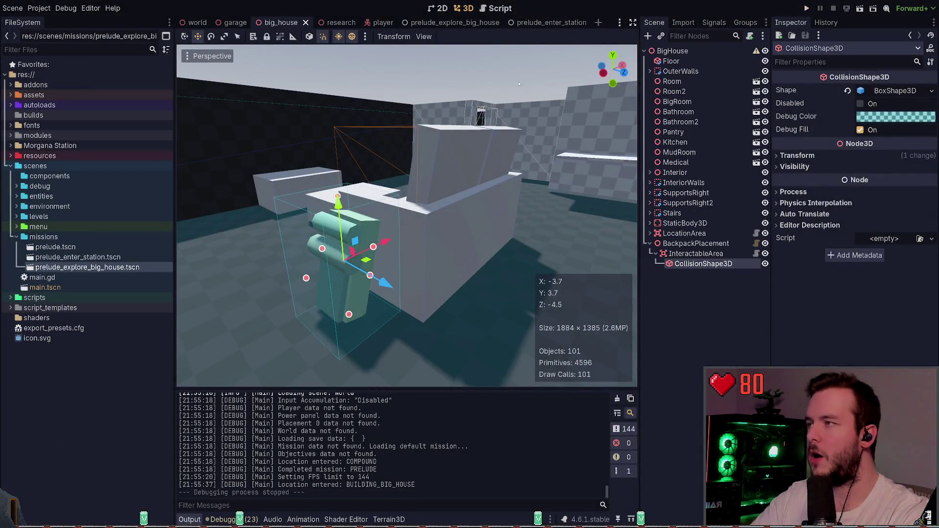
click(372, 22)
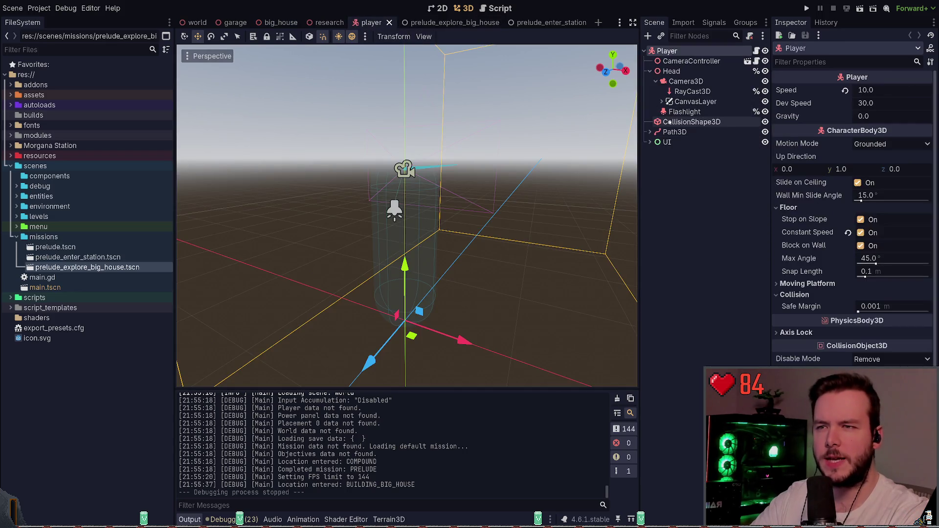
Set the player RayCast3D's Collision Mask to layer 3 only, then run the game.
click(690, 122)
click(692, 92)
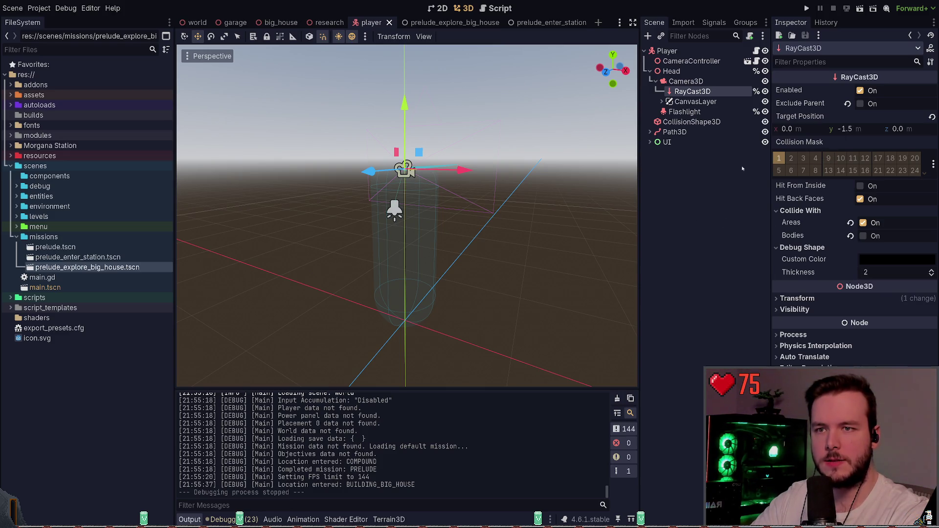
click(805, 157)
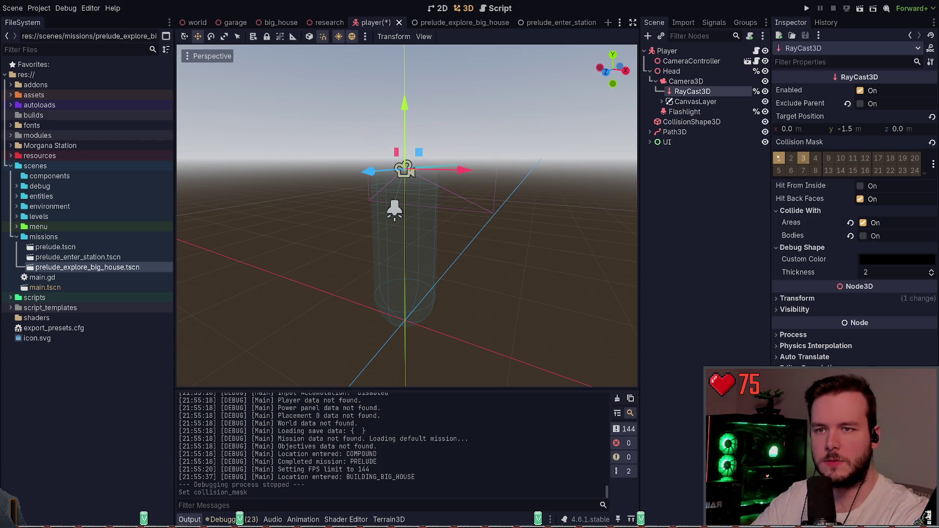
click(779, 158)
key(F5)
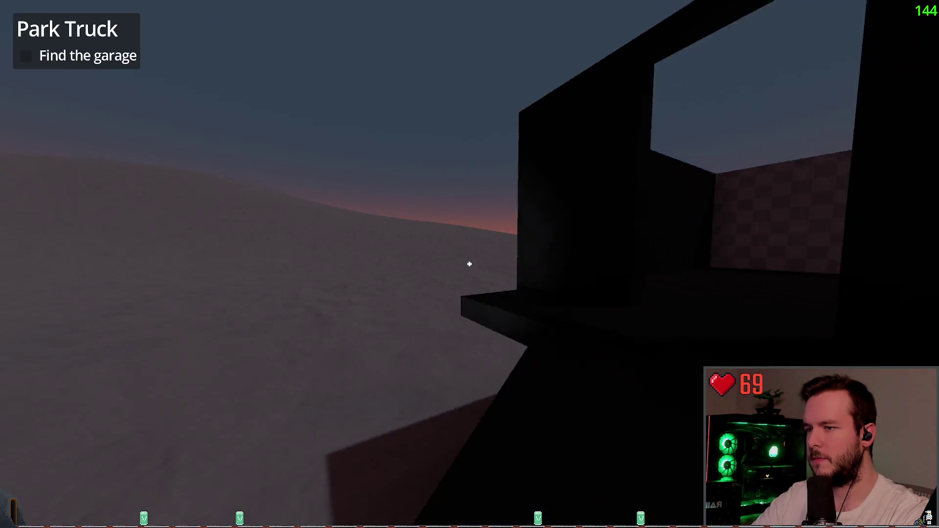
Walk past the highlighted object, through the garage and up the stairs into the Big House.
key(w)
key(f)
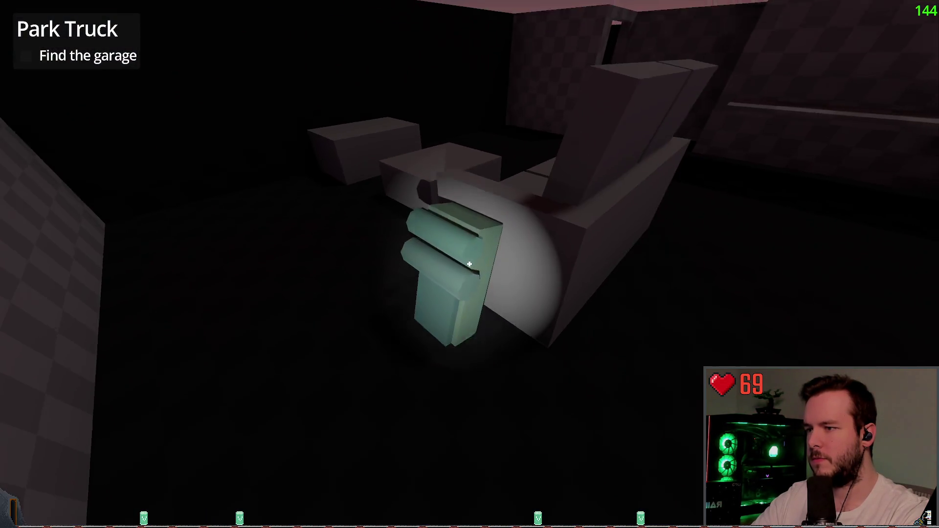
key(w)
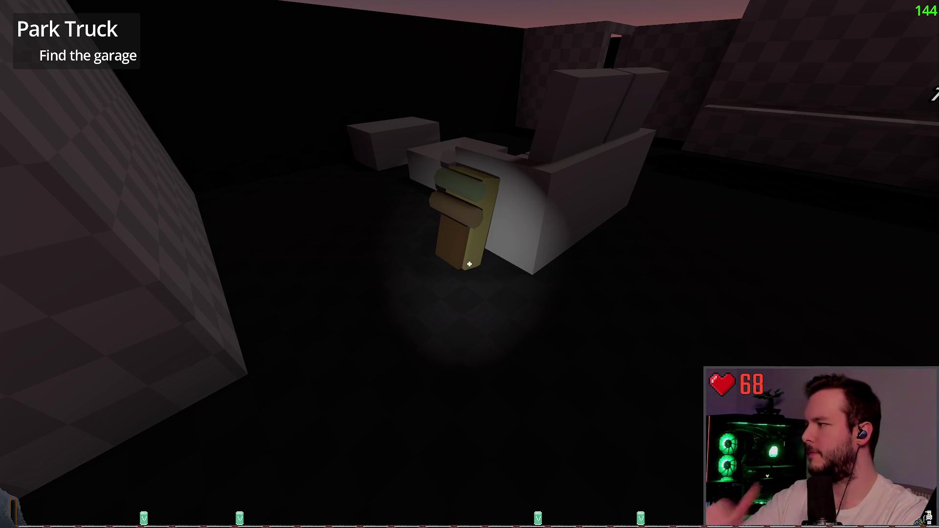
key(w)
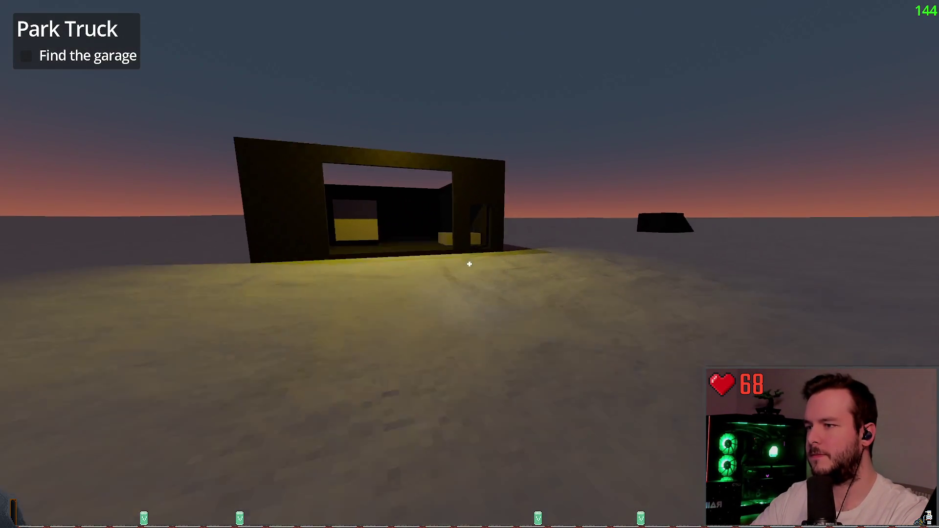
key(w)
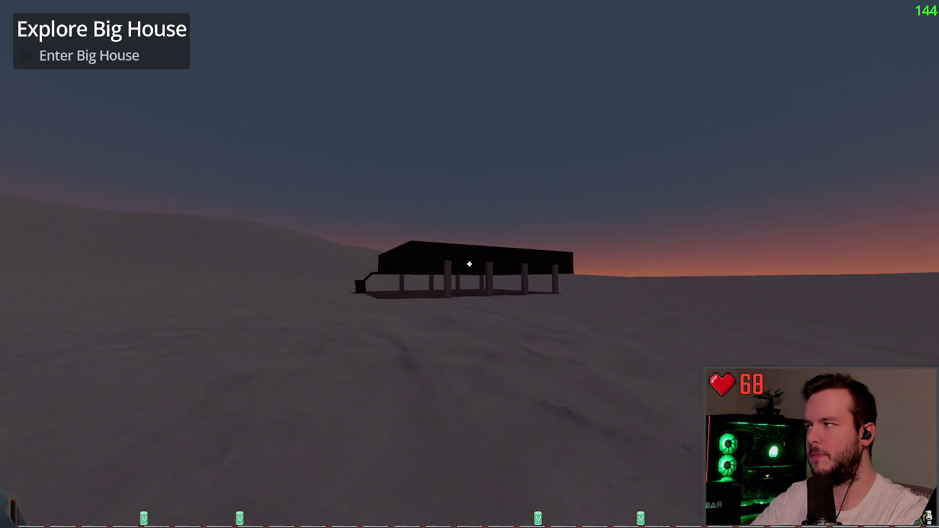
key(w)
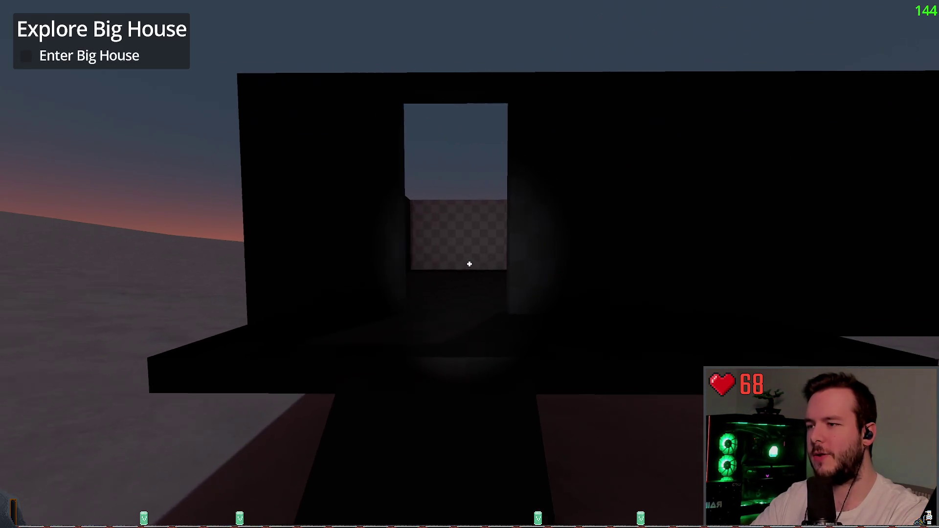
key(w)
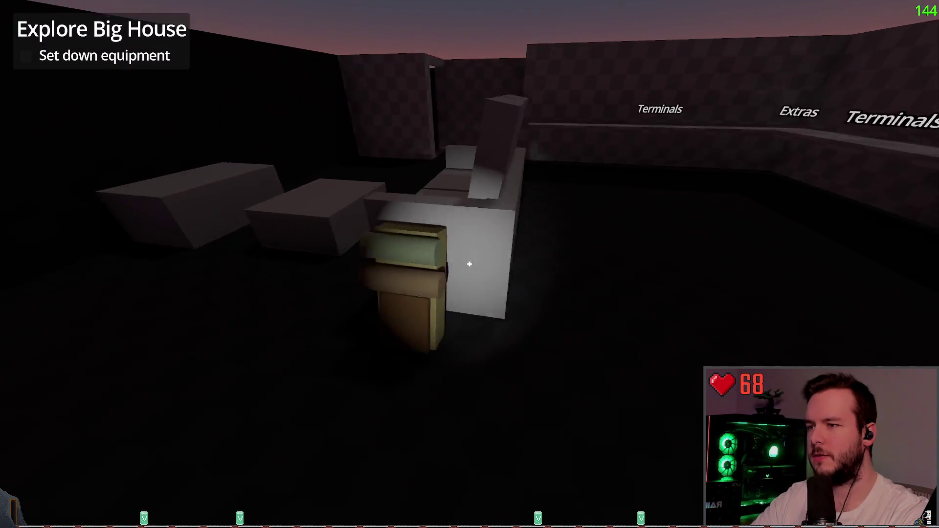
Open the pause menu with Escape and try saving the game in progress.
key(Escape)
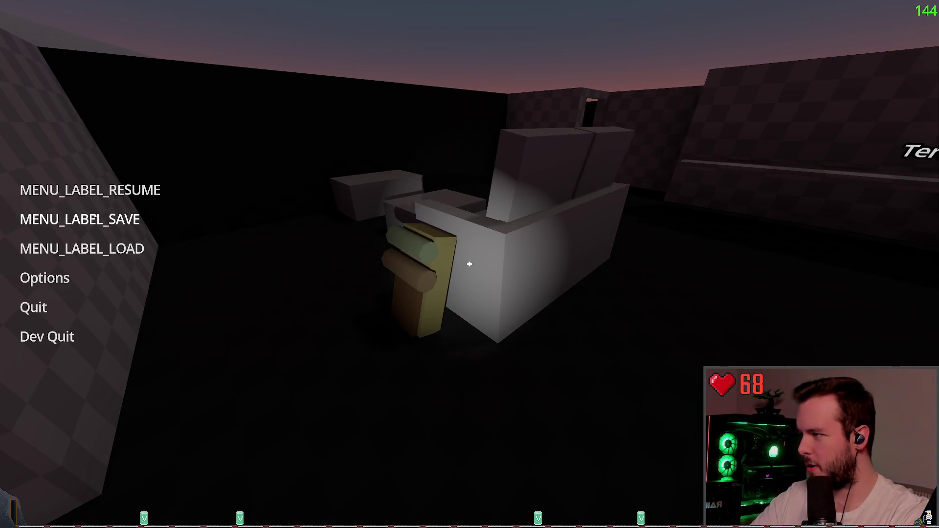
click(80, 219)
click(381, 259)
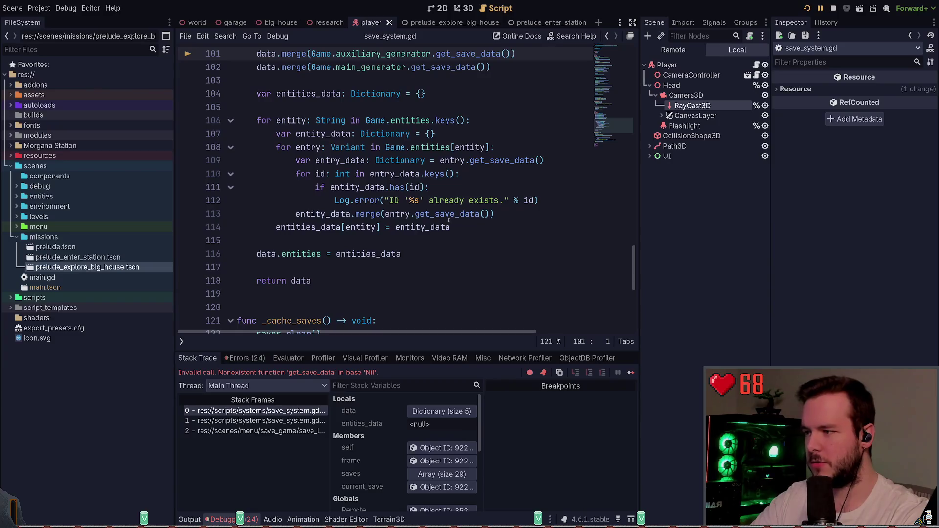
Review the Errors list and the stack trace for the get_save_data failure.
click(240, 358)
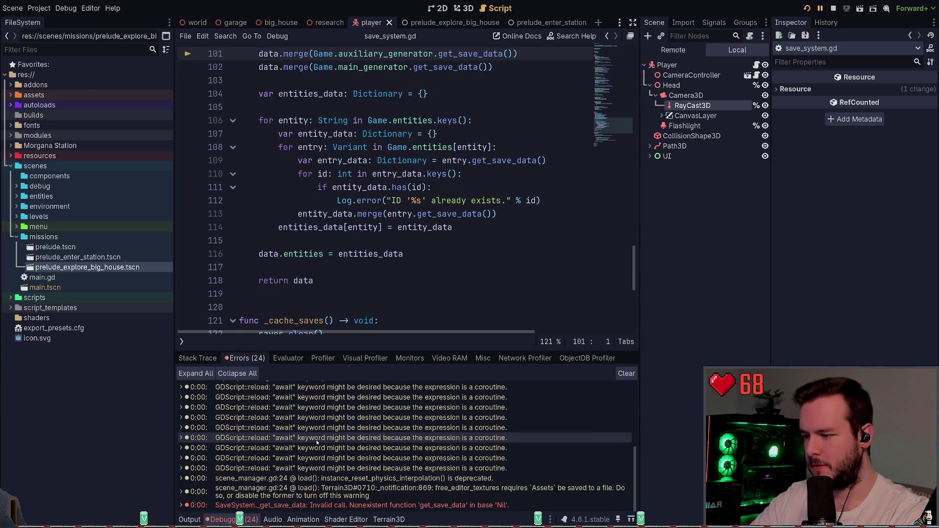
click(210, 360)
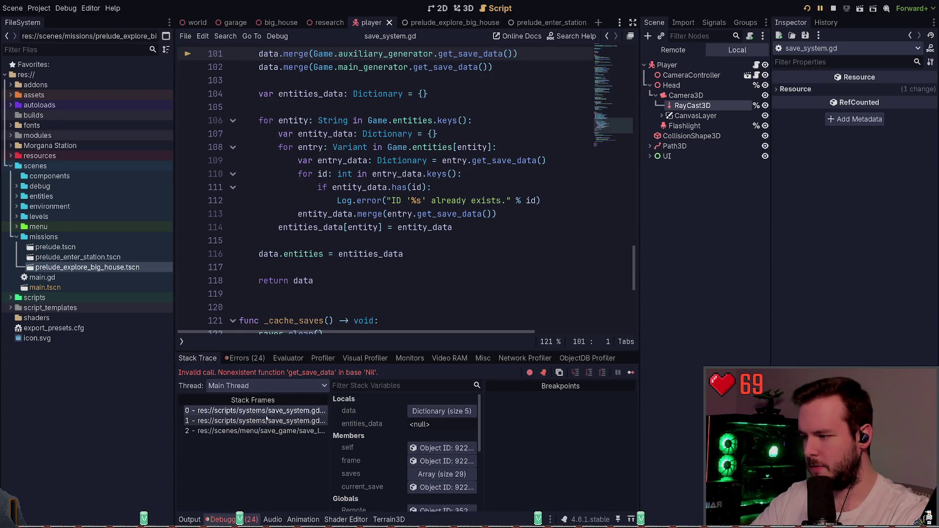
scroll(401, 266, up, 5)
scroll(402, 266, down, 3)
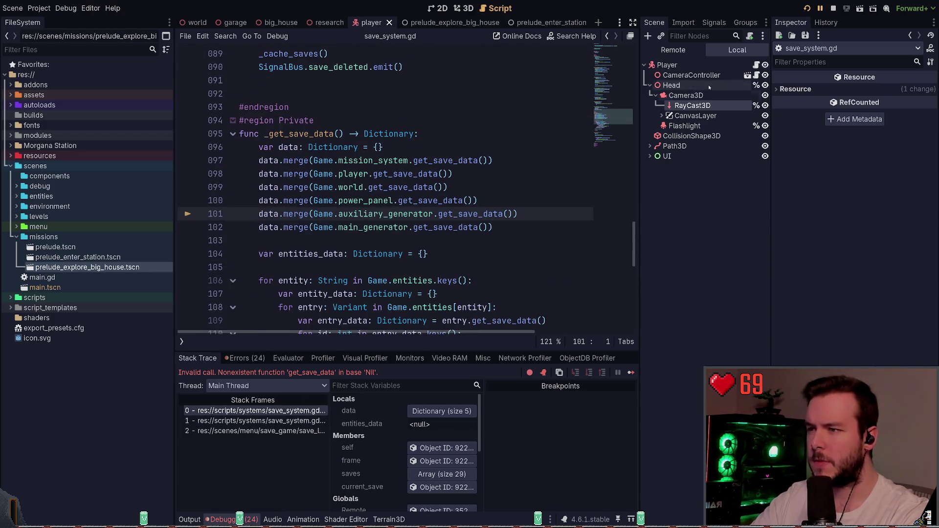
Comment out save_system.gd lines 101–102 with Ctrl+K and relaunch the game.
click(259, 214)
key(ctrl+k)
key(Down)
key(ctrl+k)
click(807, 9)
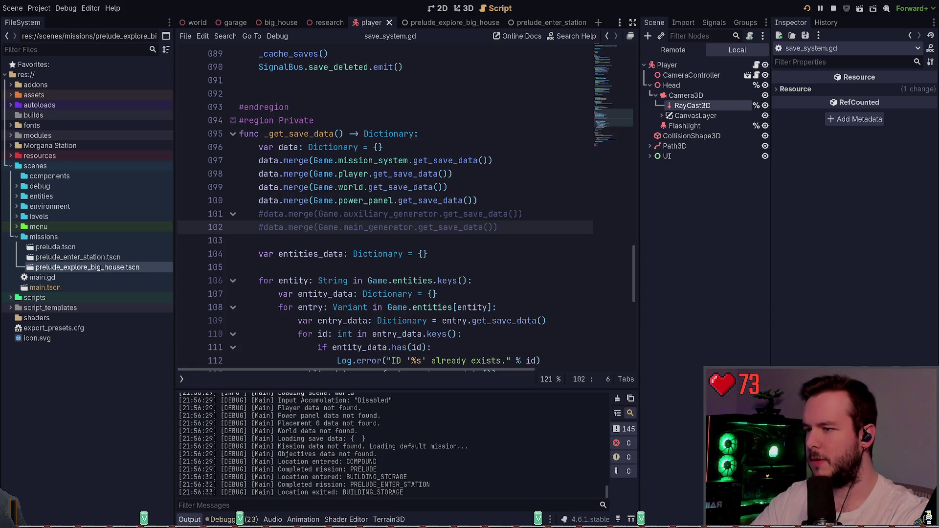
key(alt+Tab)
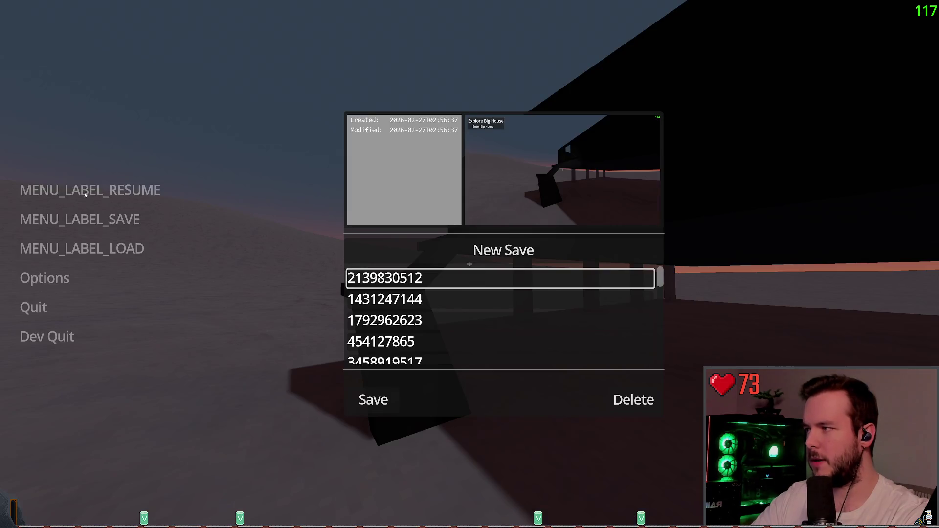
Load the saved game from the pause menu's LOAD list.
click(373, 385)
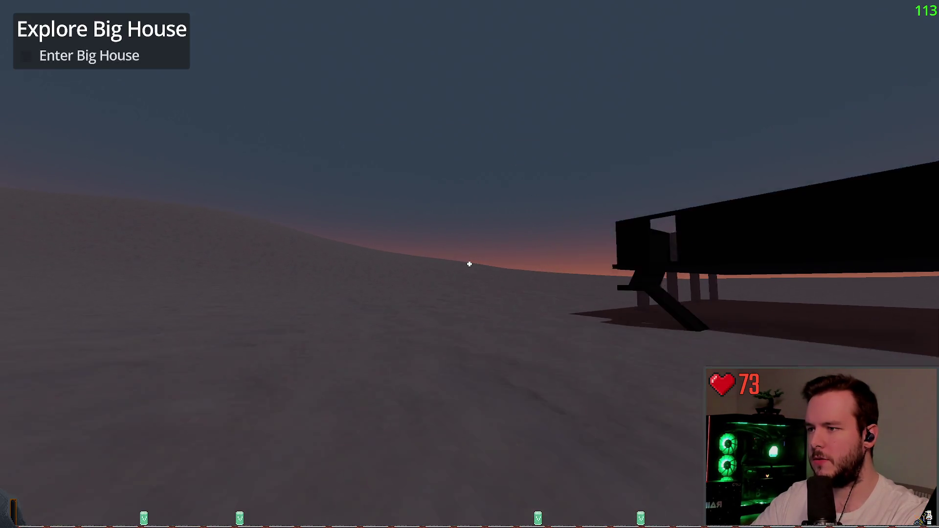
click(85, 249)
click(373, 383)
key(Escape)
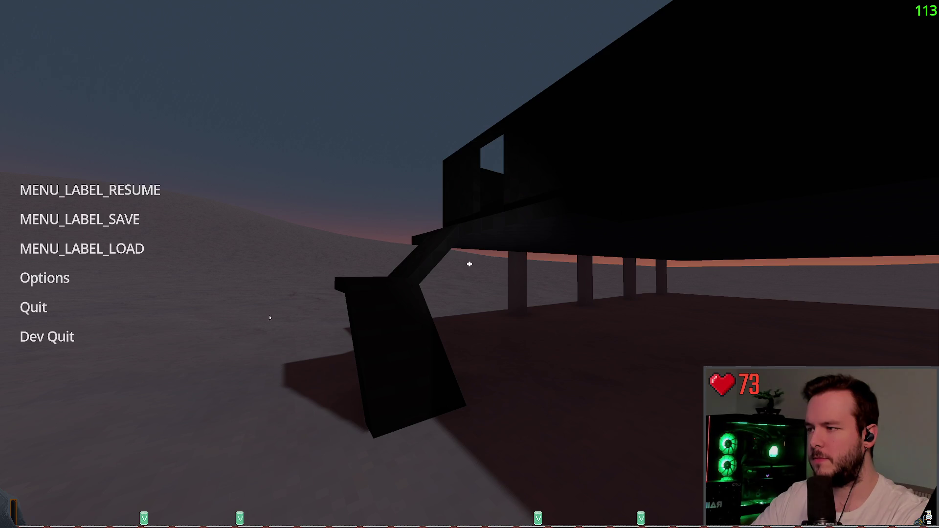
click(106, 241)
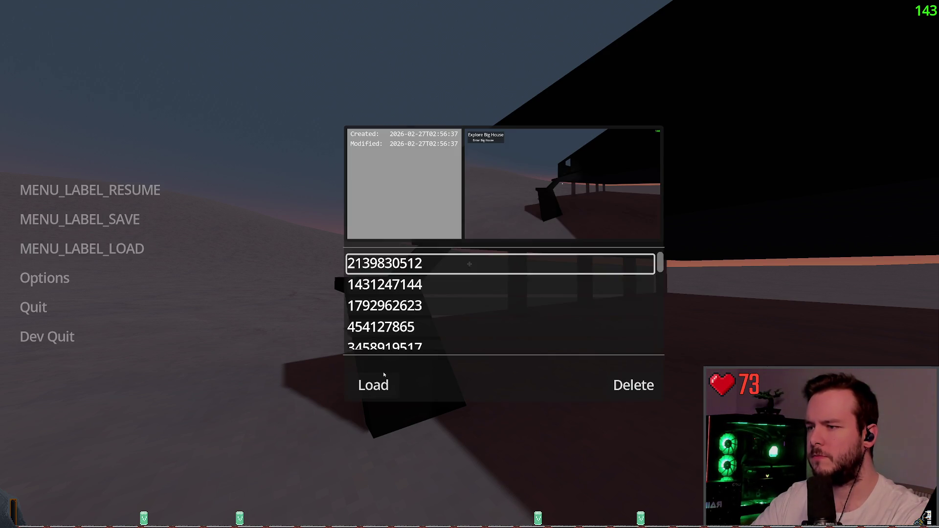
click(374, 385)
key(Escape)
click(182, 254)
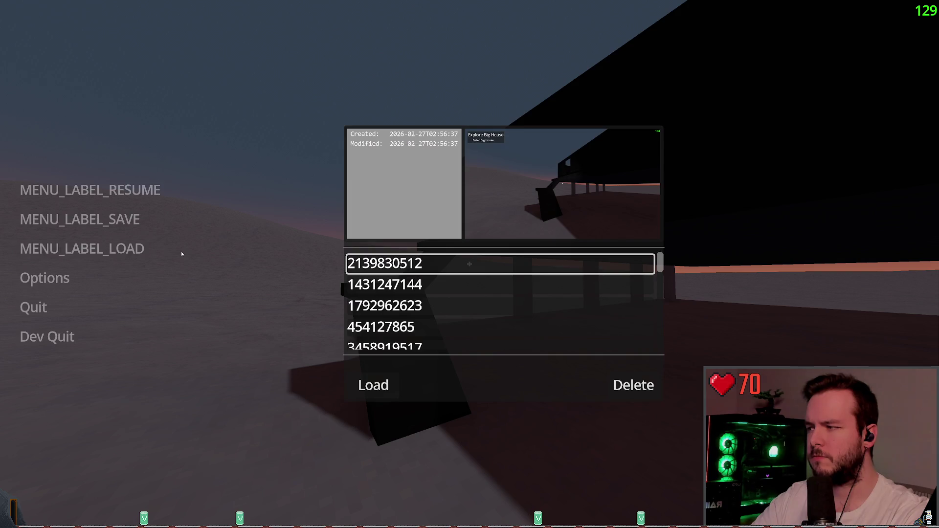
click(374, 385)
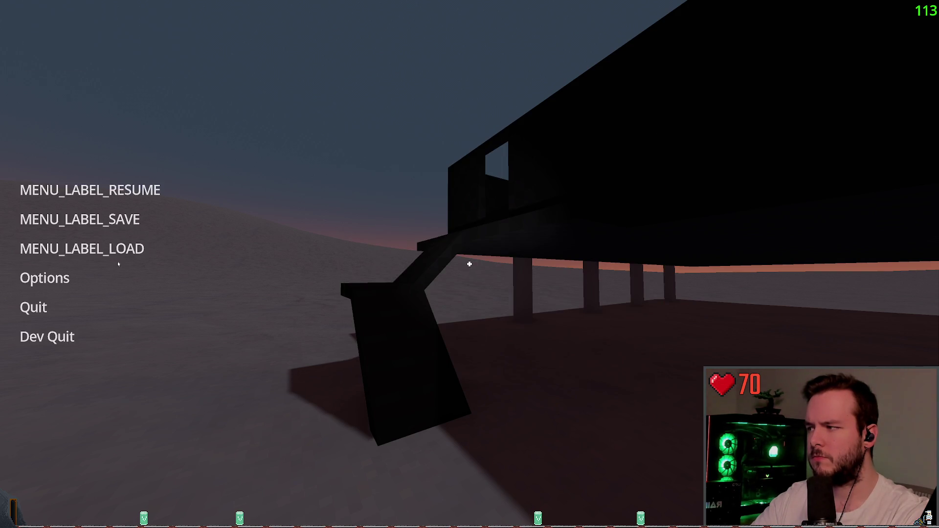
click(113, 250)
click(374, 385)
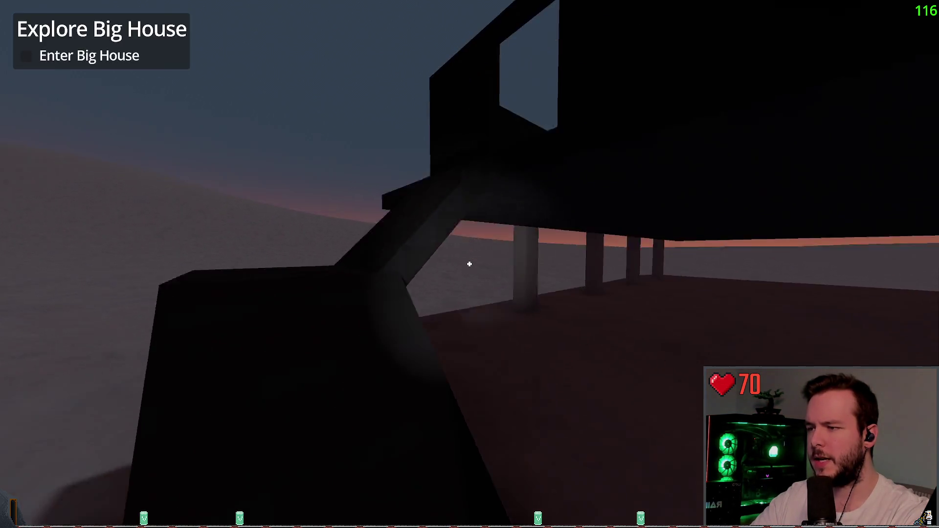
Walk into the Big House, set the equipment down on the floor, and stop the game.
key(w)
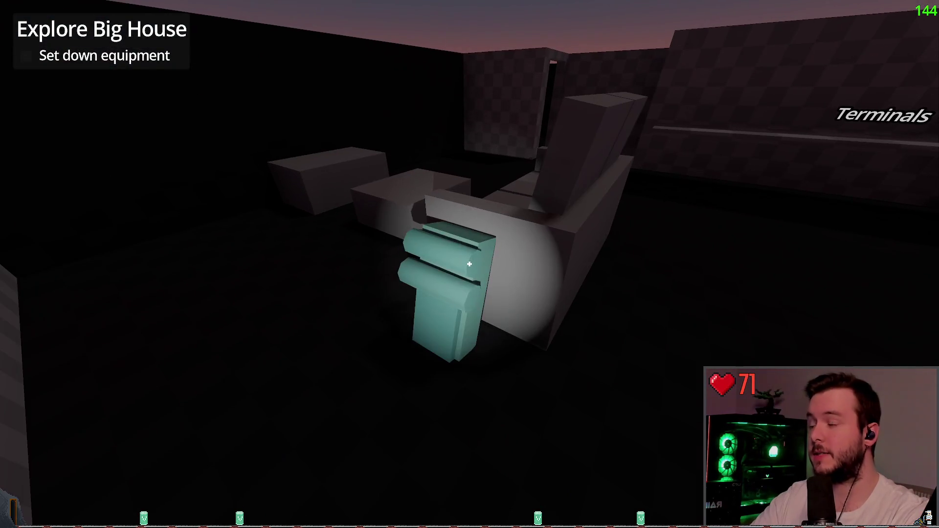
key(s)
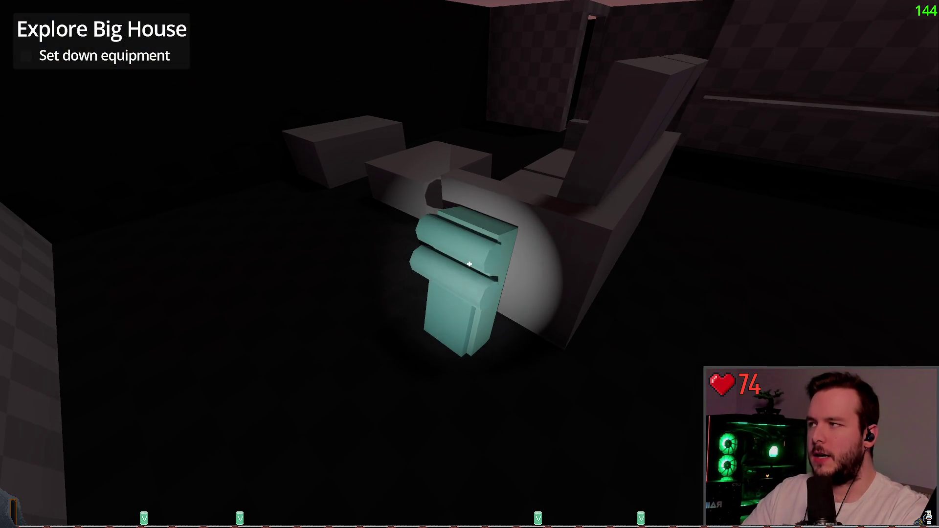
click(470, 265)
key(F8)
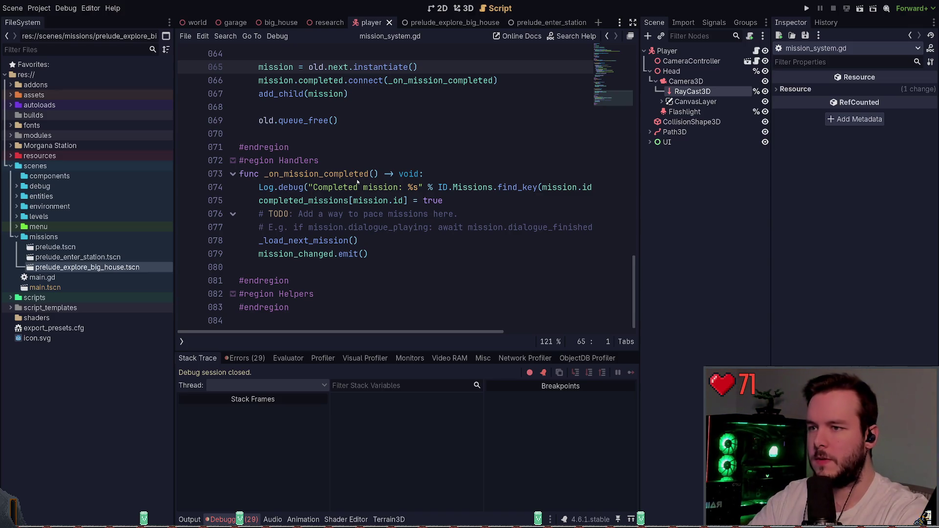
Move the caret to line 70 of mission_system.gd, then return to the player scene's 3D view.
click(390, 143)
key(Up)
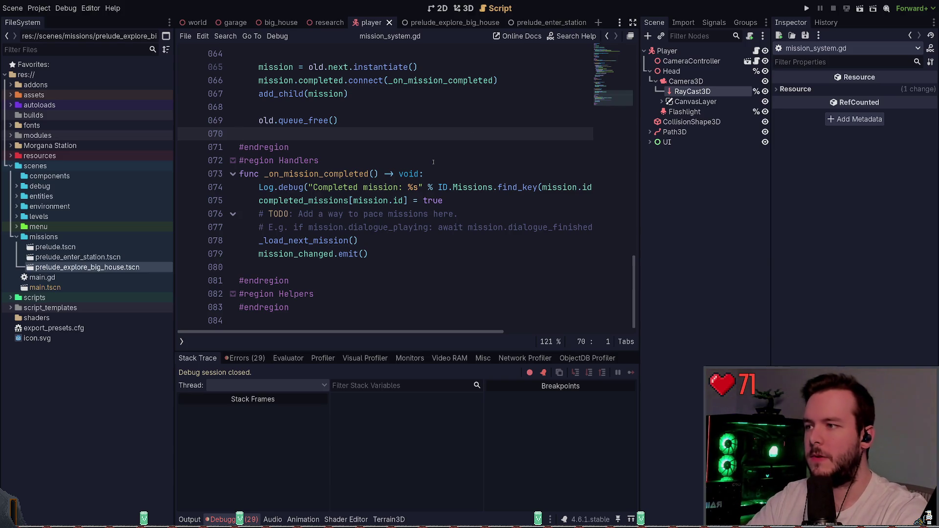
click(464, 9)
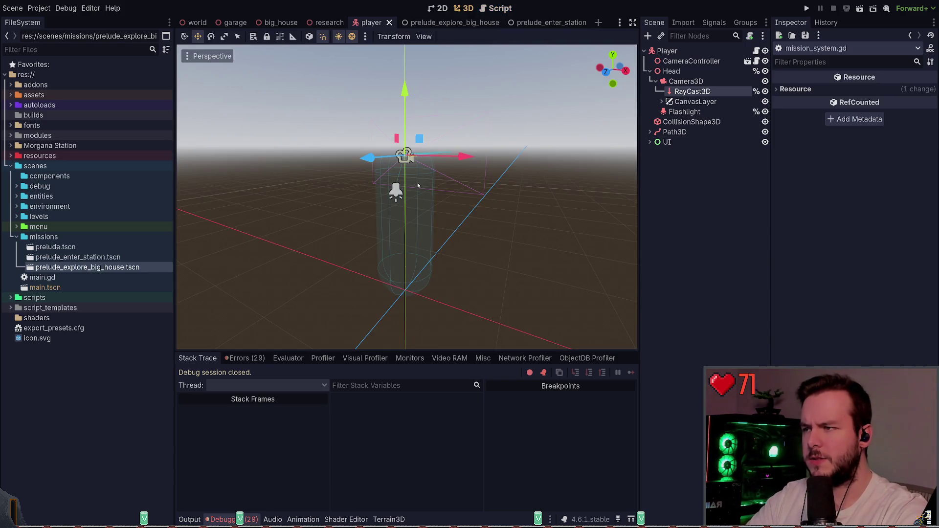
Deselect RayCast3D, collapse and re-expand the missions folder, then switch to Obsidian.
click(606, 176)
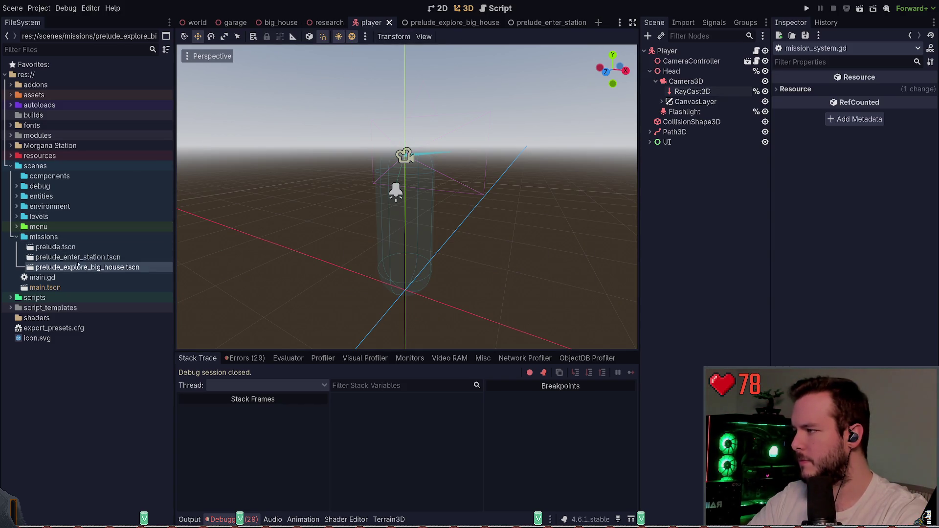
click(15, 239)
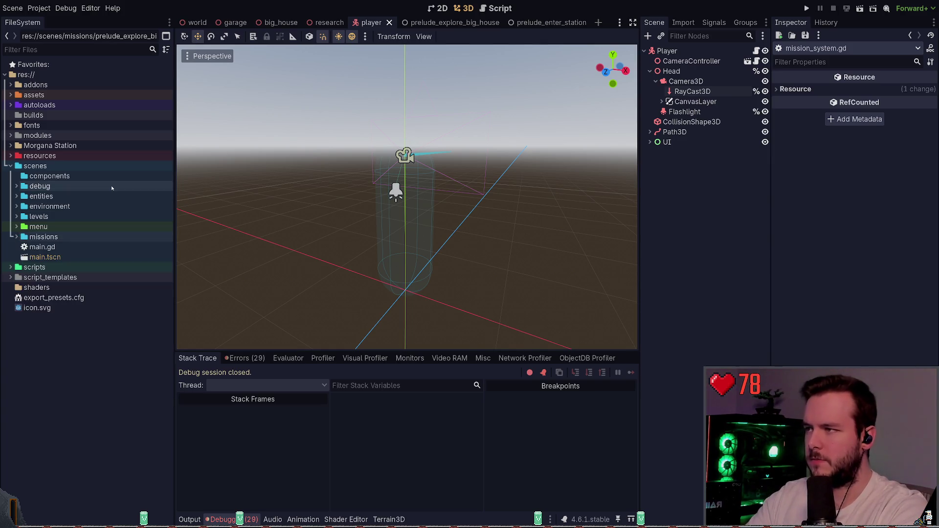
click(16, 237)
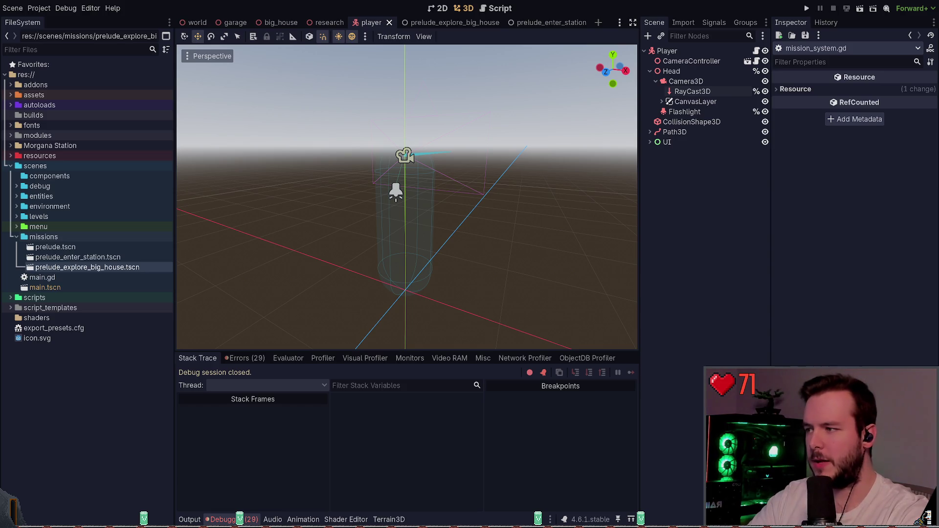
key(alt+Tab)
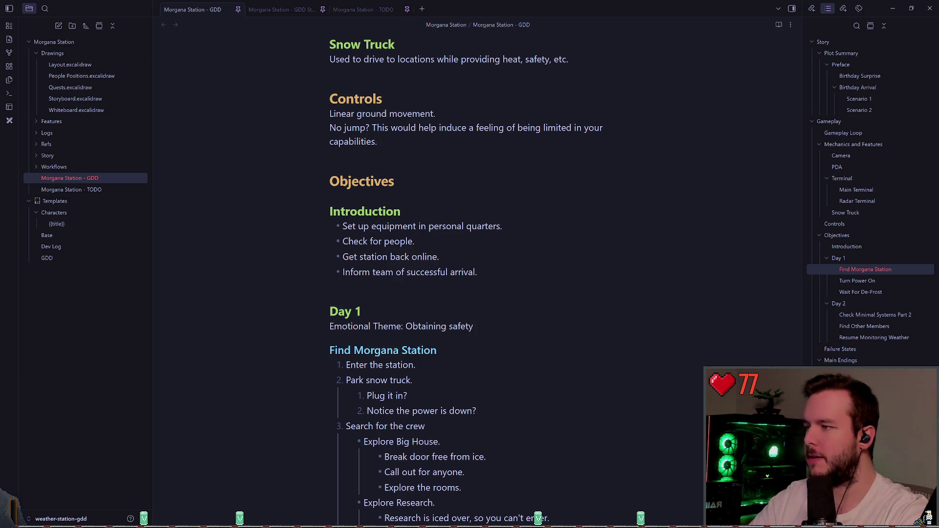
Look through the GDD Story and TODO notes in Obsidian.
click(288, 245)
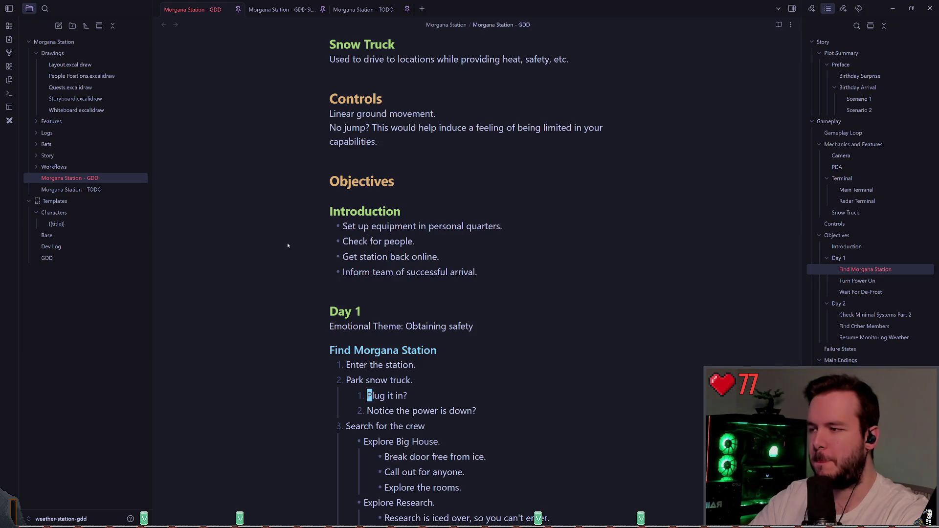
click(420, 292)
key(ctrl+Tab)
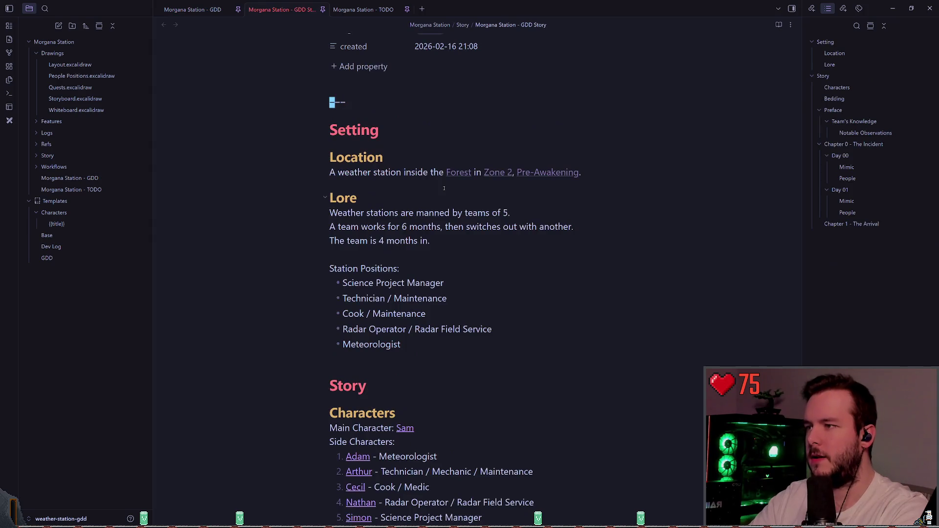
key(ctrl+Tab)
key(Down)
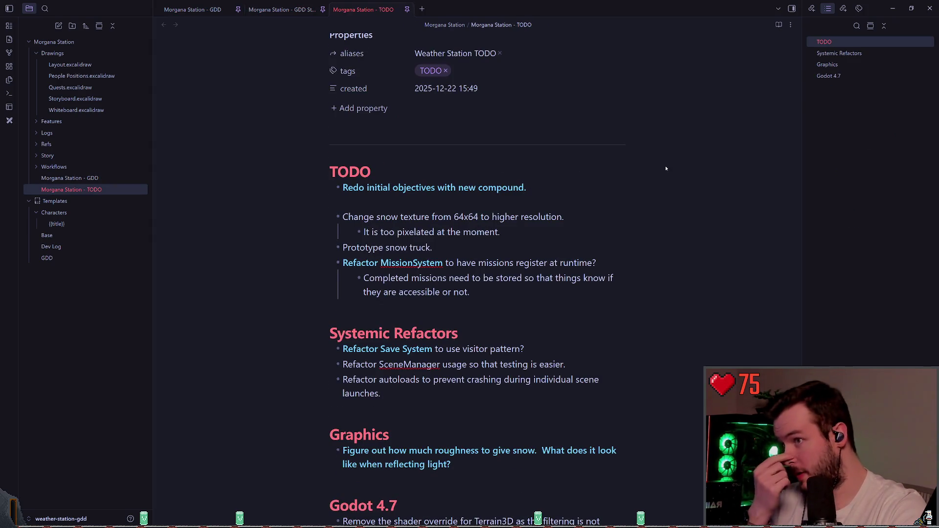
scroll(532, 223, down, 3)
scroll(532, 223, up, 2)
Return to the Morgana Station - GDD note and scroll to the Auxiliary Generator steps.
key(ctrl+shift+Tab)
scroll(394, 185, down, 5)
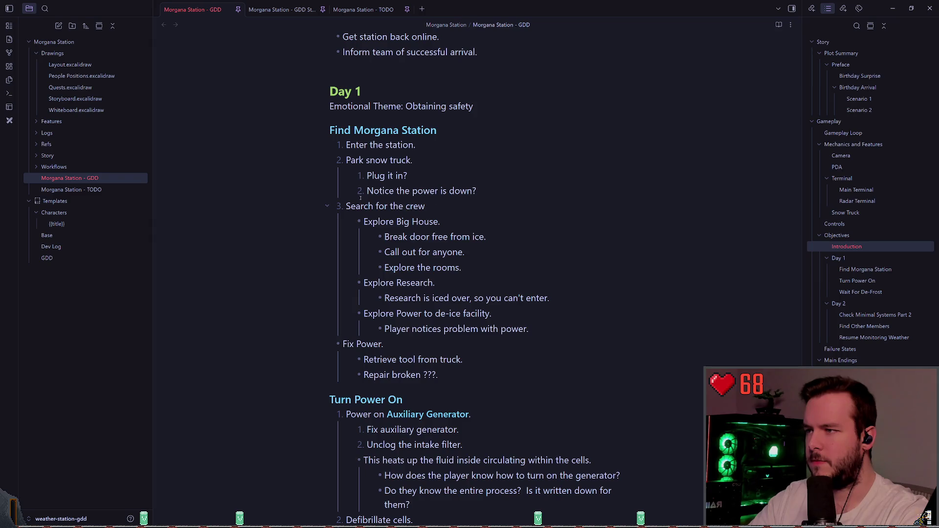
scroll(332, 136, down, 1)
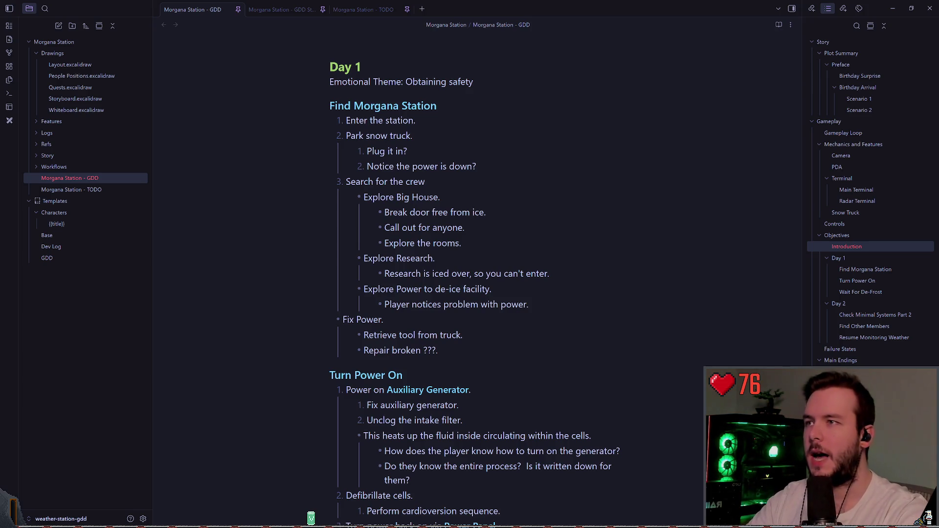
Review Day 1's 'Search for the crew' objective in the GDD note, then go back to Godot.
click(331, 41)
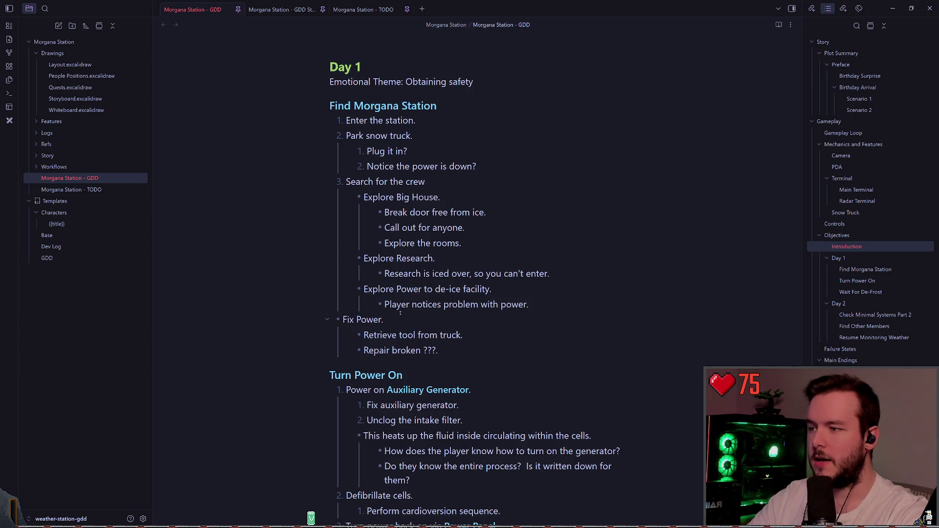
scroll(403, 184, up, 1)
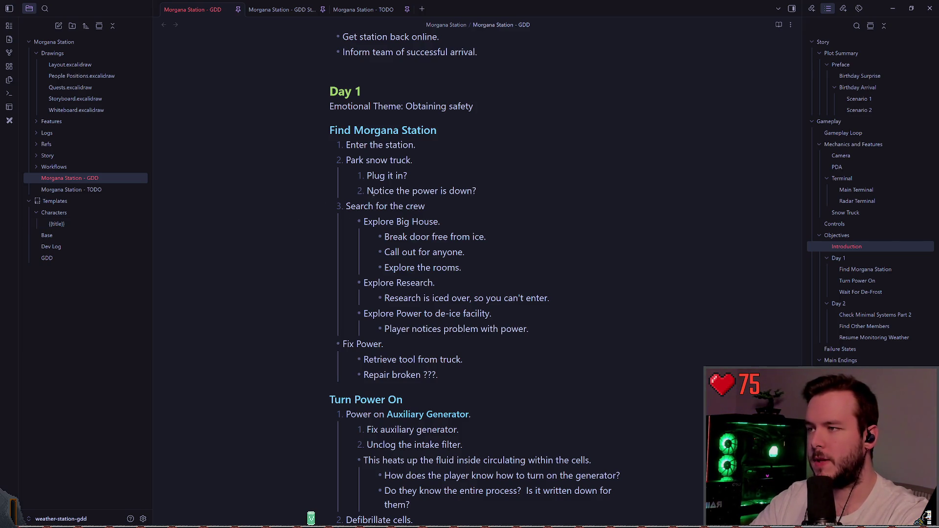
click(420, 206)
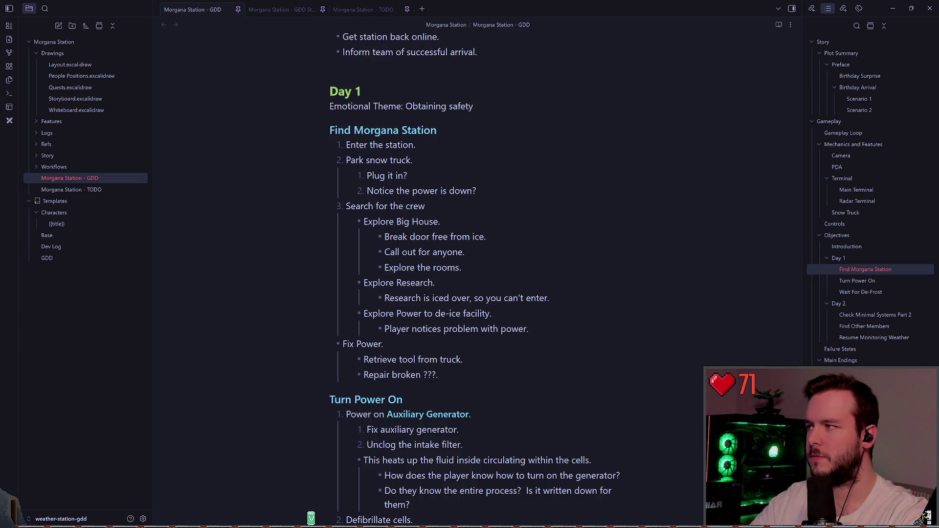
key(alt+Tab)
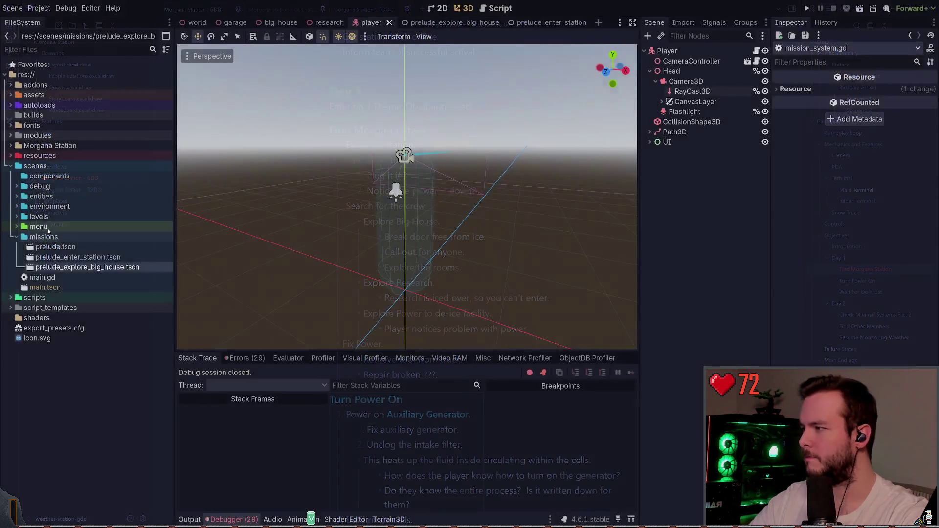
Open pocket_door.tscn from scenes/environment/doors and look around the pocket door.
click(16, 206)
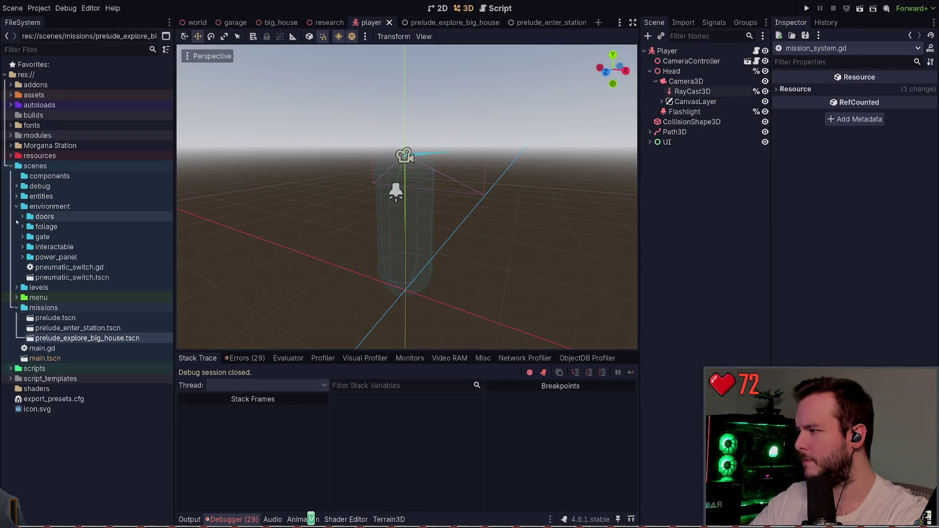
click(22, 217)
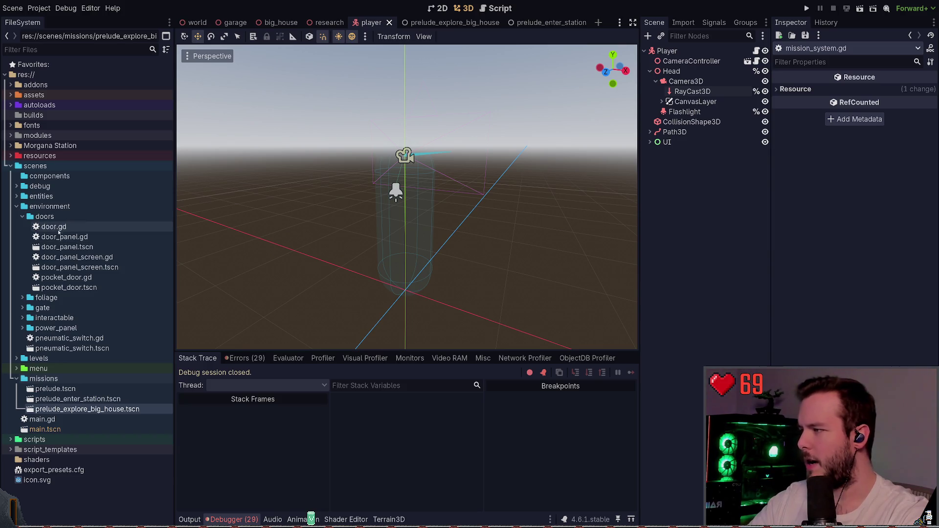
double_click(62, 288)
scroll(424, 228, down, 5)
mouse_move(424, 228)
mouse_down()
mouse_move(386, 242)
mouse_move(407, 240)
mouse_move(394, 242)
mouse_move(406, 230)
mouse_move(397, 242)
mouse_up()
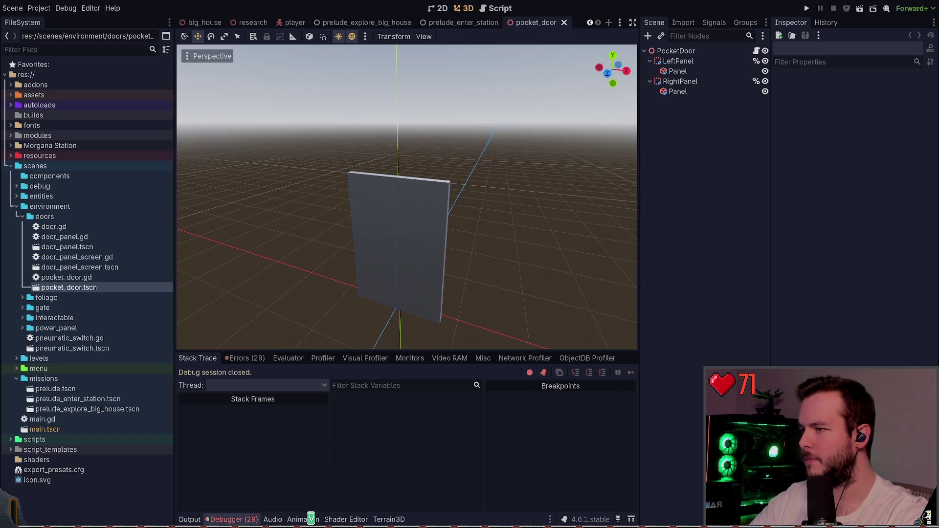
Read through the door.gd script, close the pocket_door scene, and open door_panel.gd.
click(44, 216)
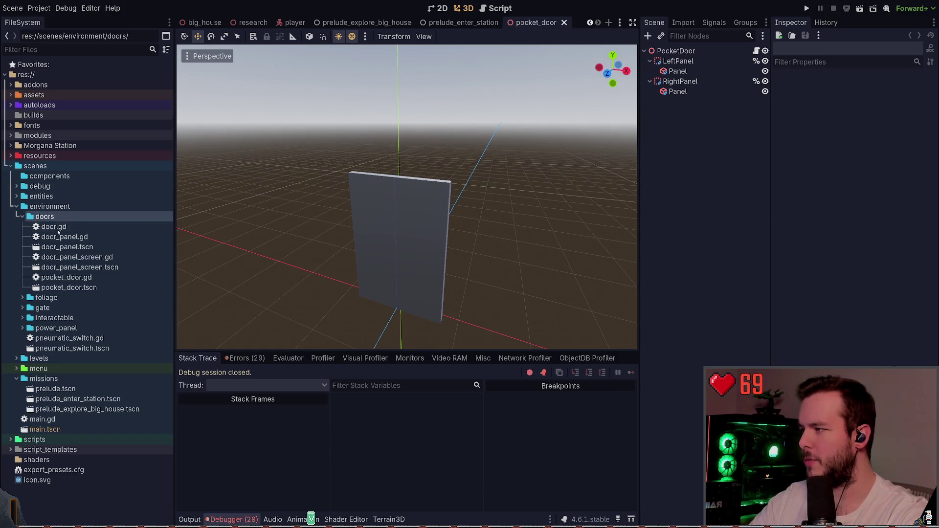
double_click(58, 228)
scroll(386, 196, up, 10)
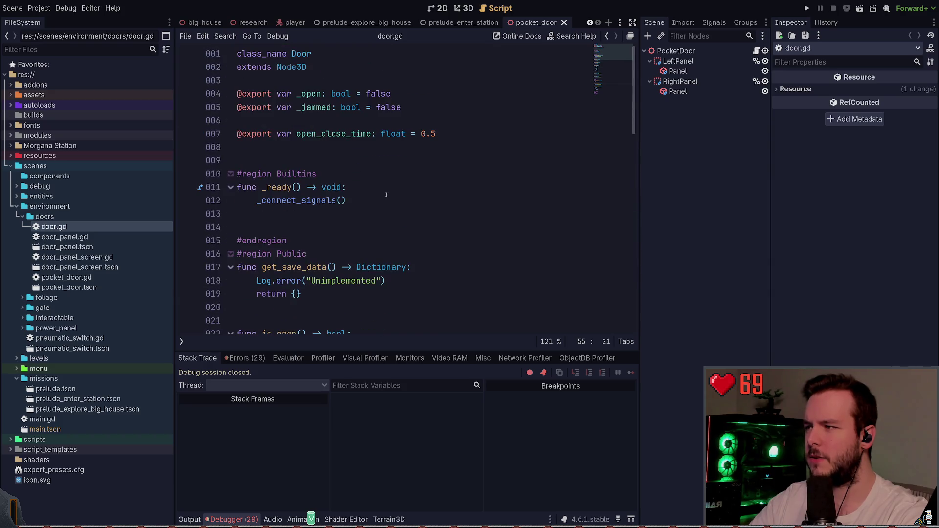
scroll(381, 176, down, 6)
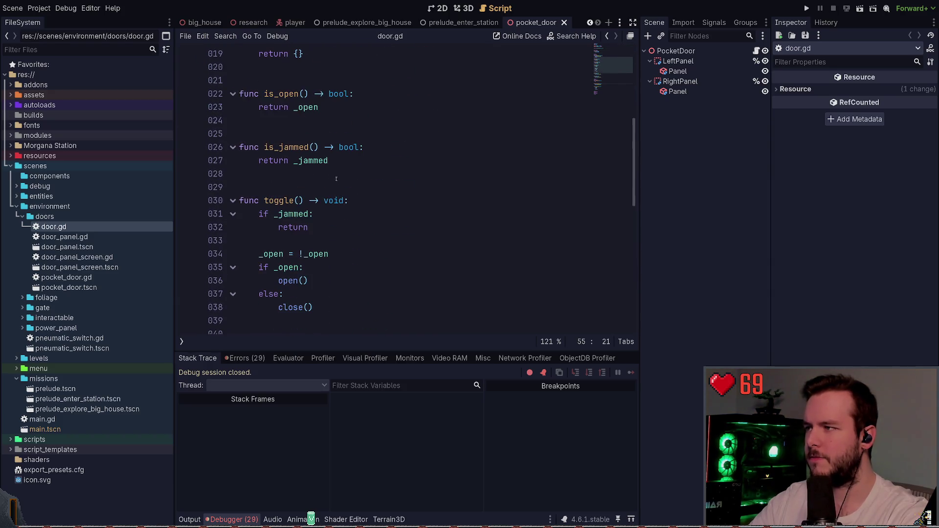
scroll(318, 191, up, 3)
scroll(312, 194, down, 13)
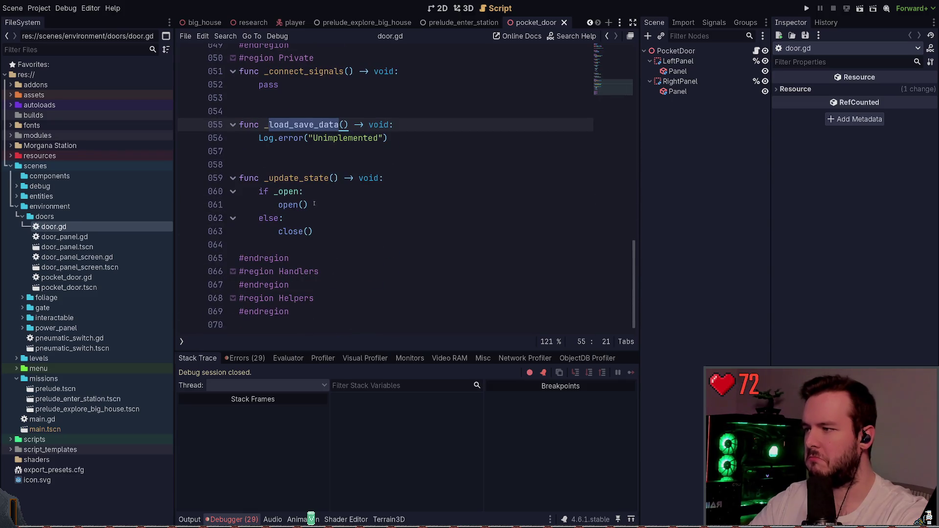
key(alt+Left)
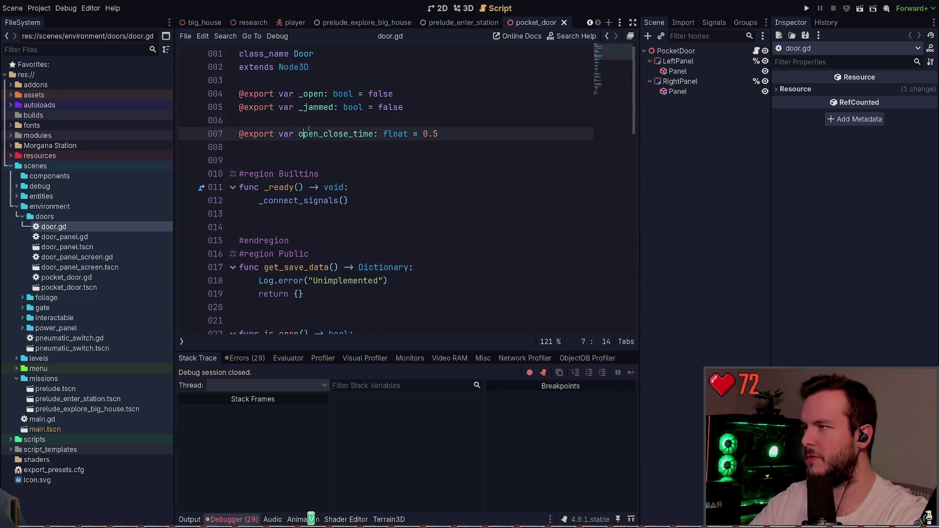
middle_click(542, 28)
double_click(64, 236)
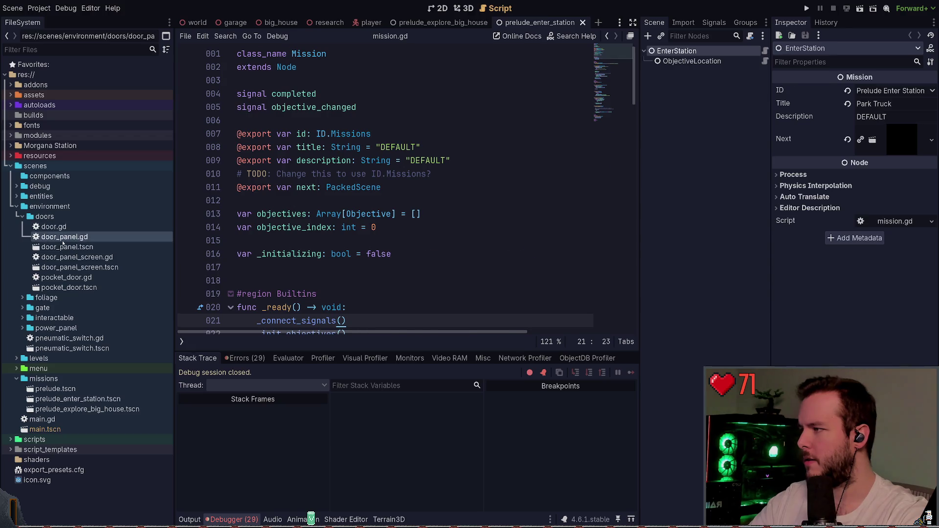
Create door_wood.tscn in the doors folder, view it in 3D, and select its DoorWood root.
click(99, 219)
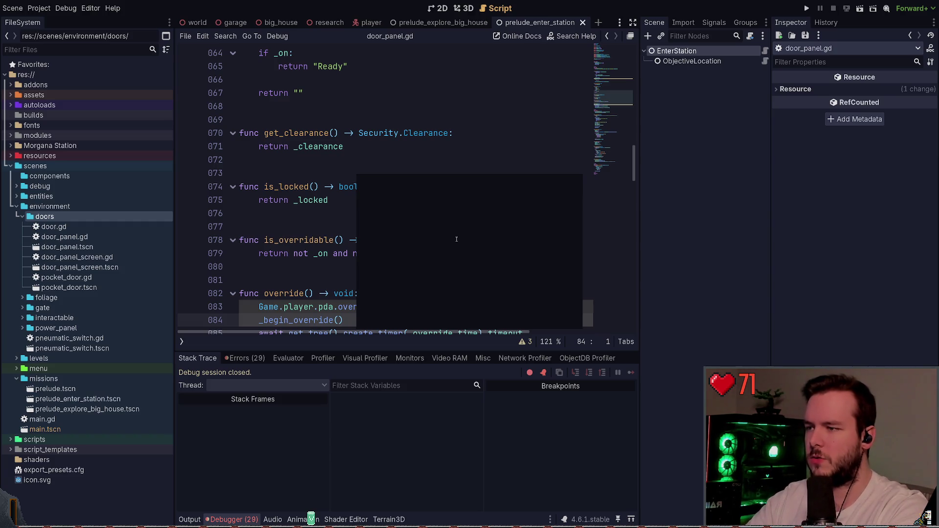
click(427, 307)
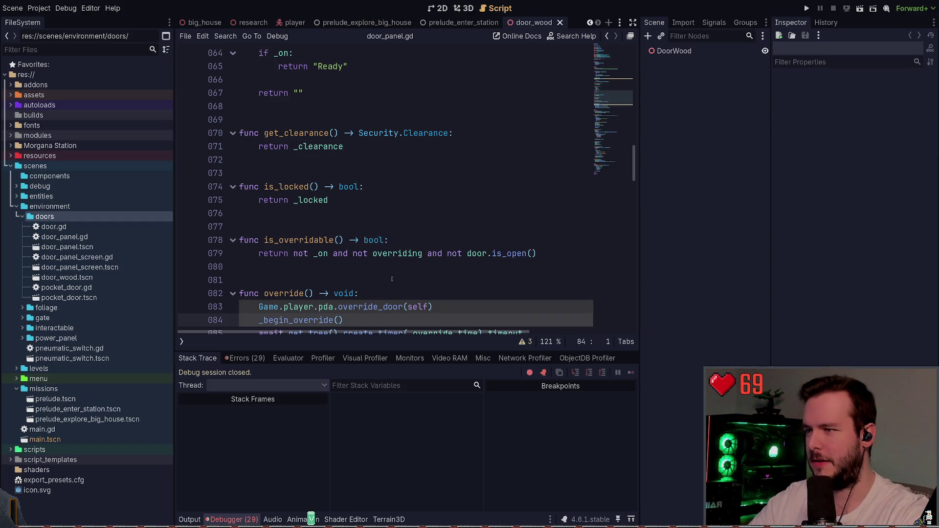
click(67, 277)
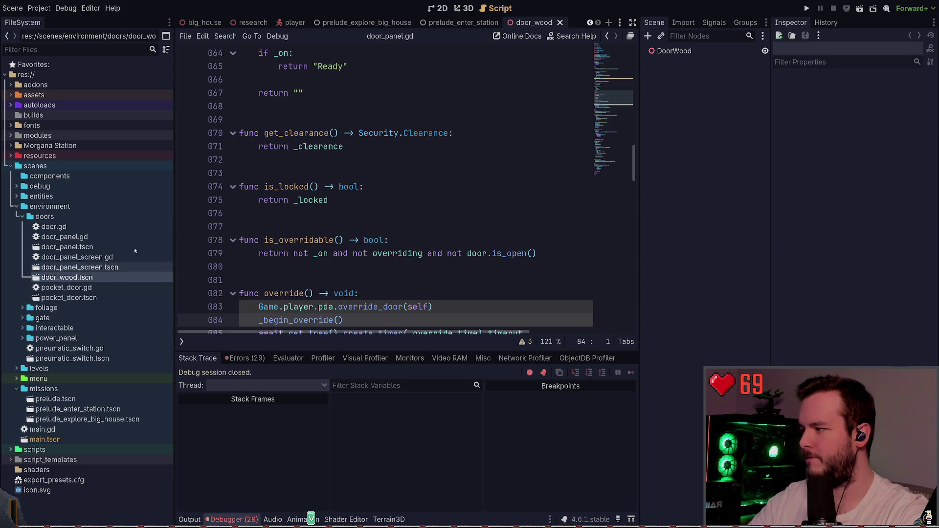
key(ctrl+F2)
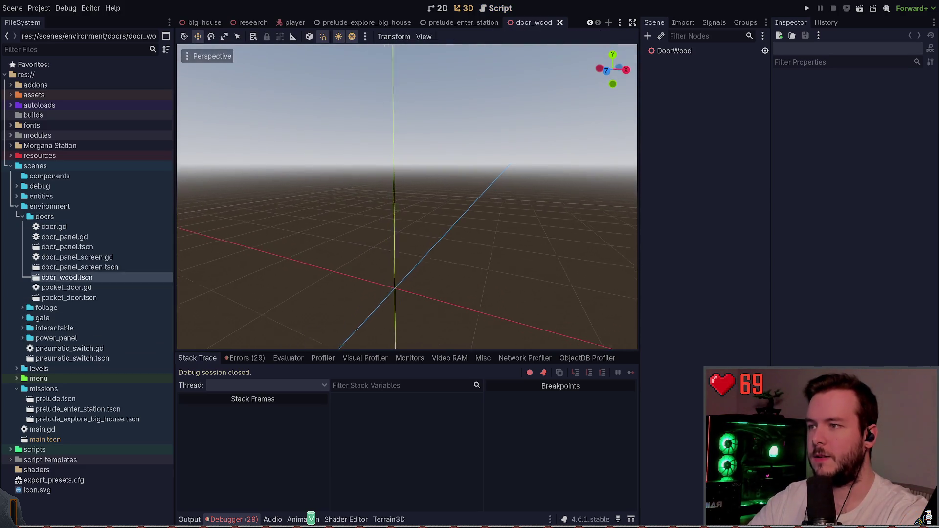
click(697, 50)
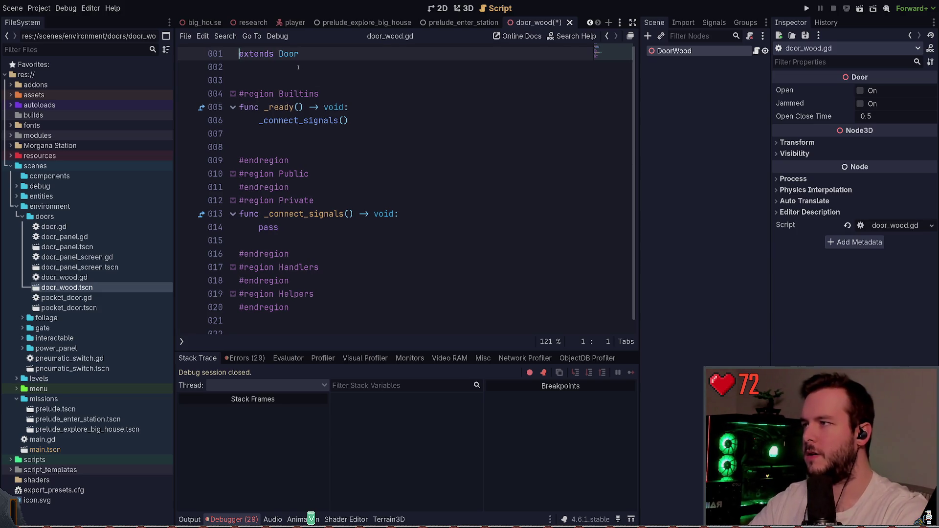
Save the door_wood.gd script and review its regions and lines.
click(382, 122)
key(ctrl+s)
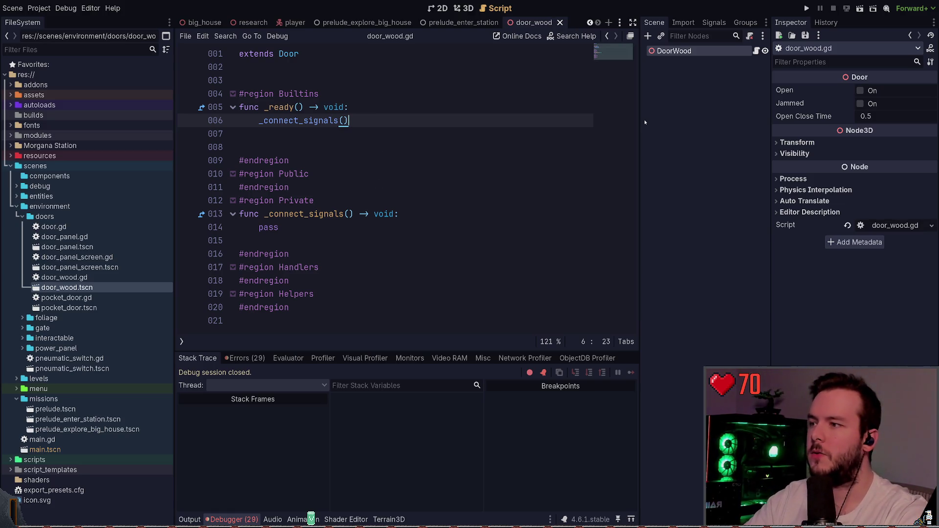
click(281, 161)
click(282, 148)
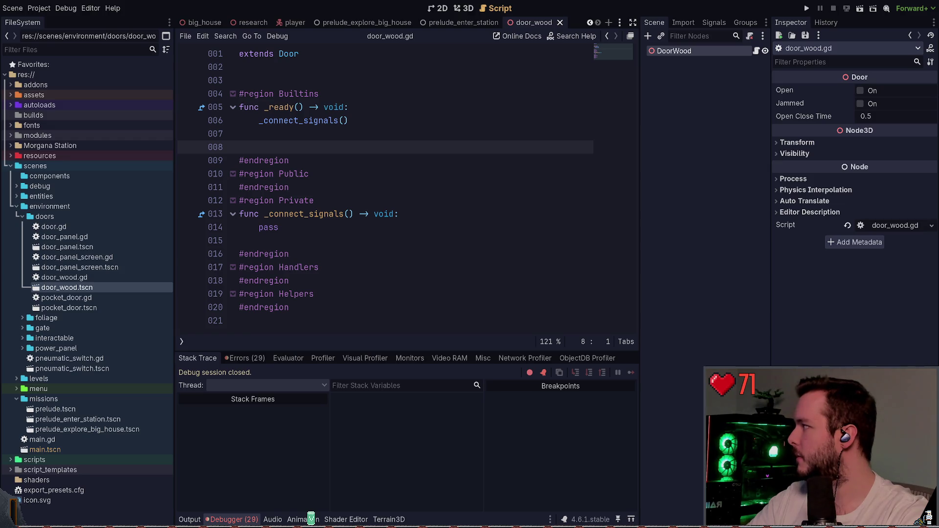
click(292, 223)
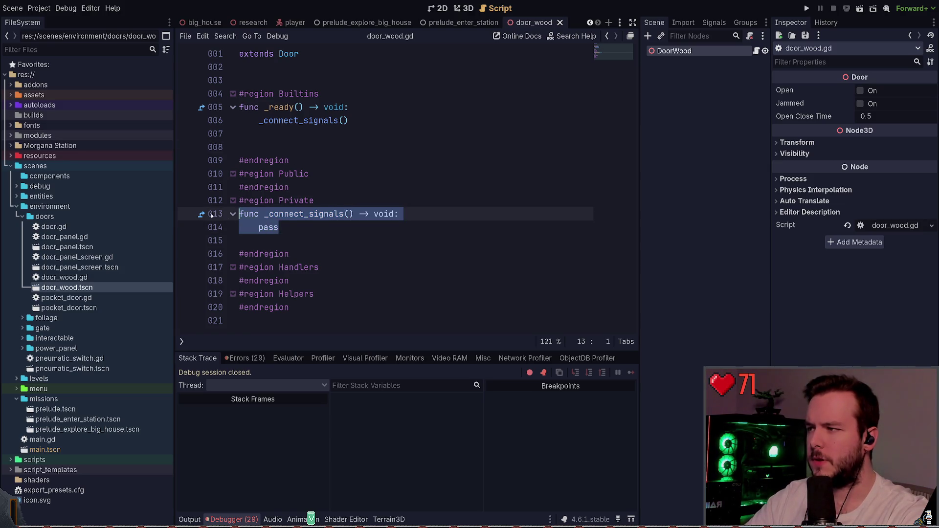
click(368, 185)
click(371, 176)
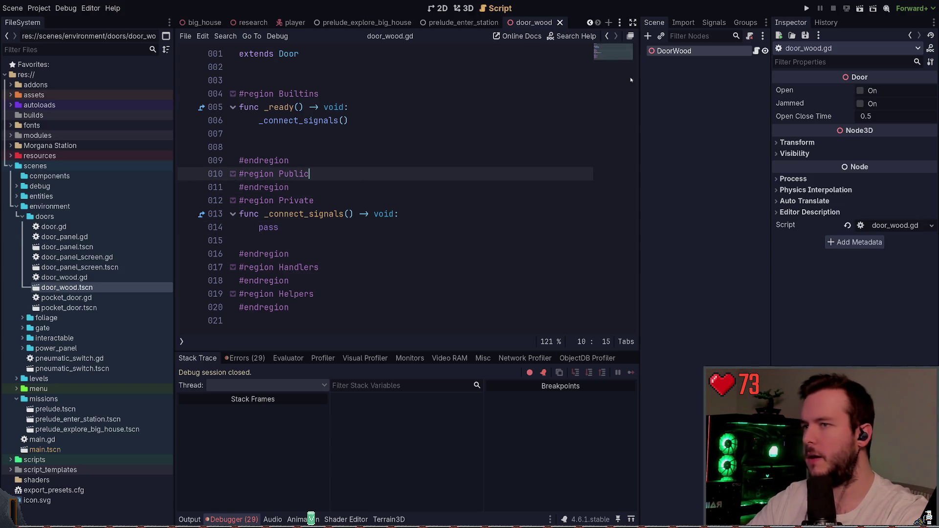
Open pocket_door.tscn, select its LeftPanel, and return to the door_wood scene.
click(463, 9)
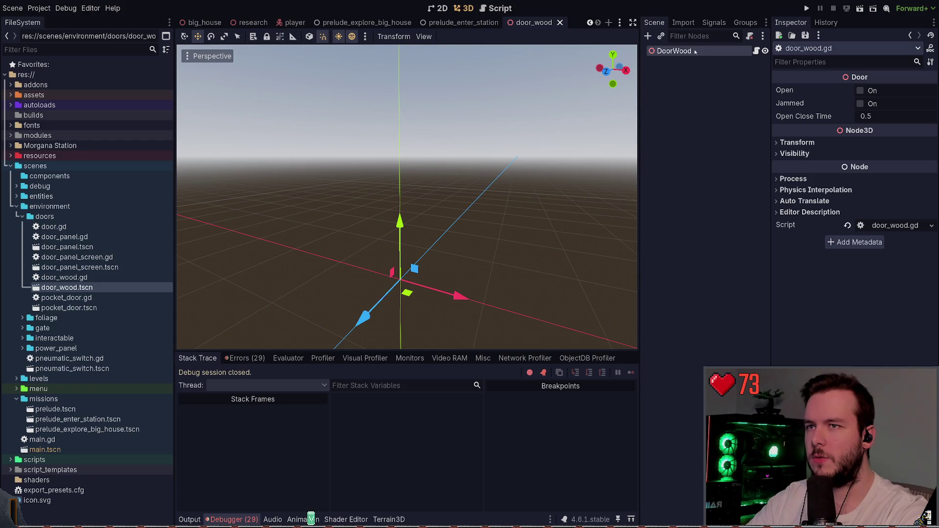
double_click(88, 308)
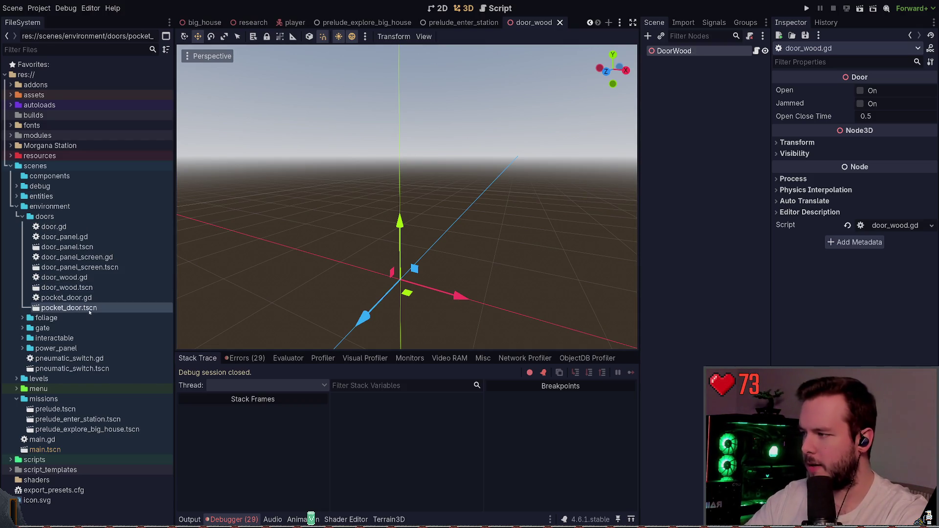
click(678, 61)
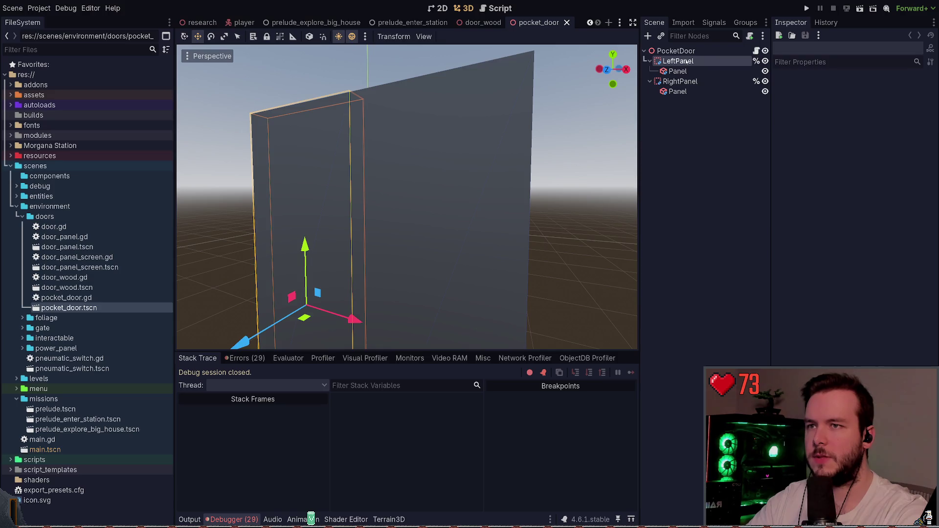
click(482, 22)
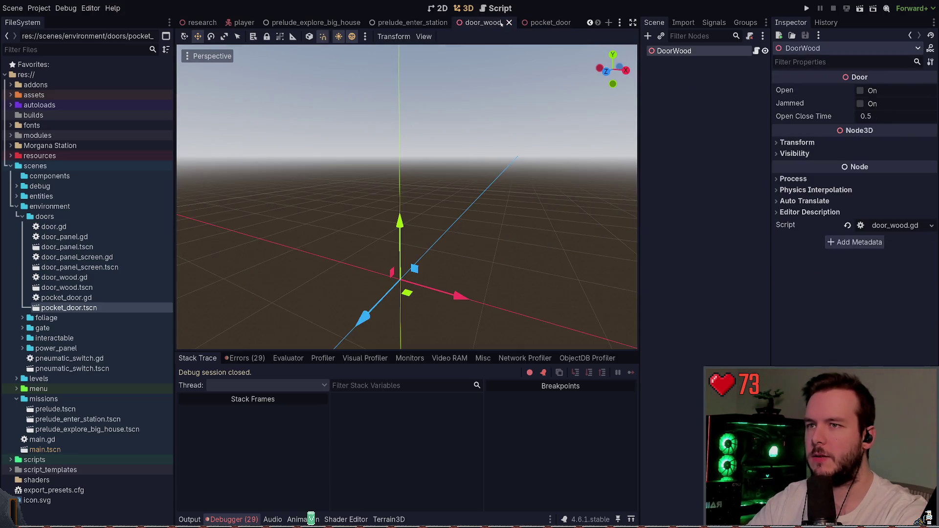
mouse_move(464, 153)
mouse_down()
mouse_move(518, 155)
mouse_move(470, 153)
mouse_up()
Set the Panel box's width to 1.5 (0.75*2) and save door_wood.
click(704, 71)
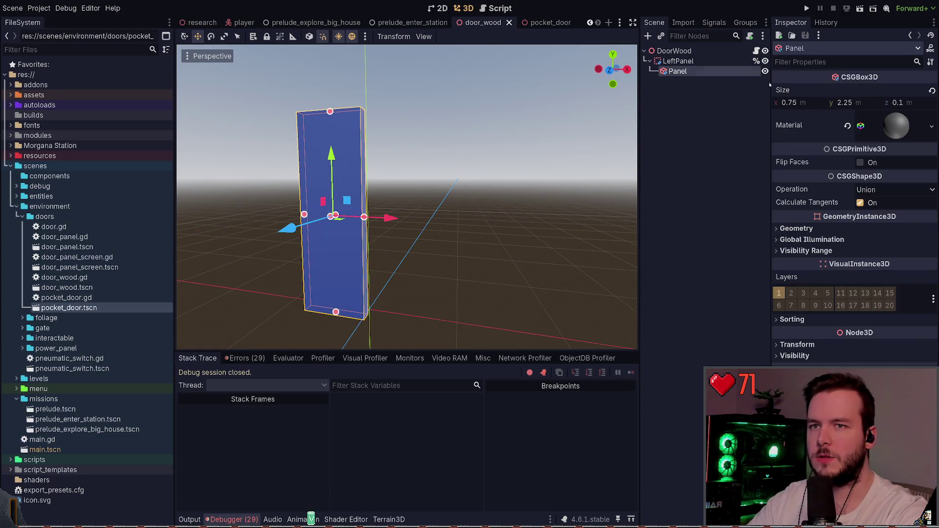
click(814, 104)
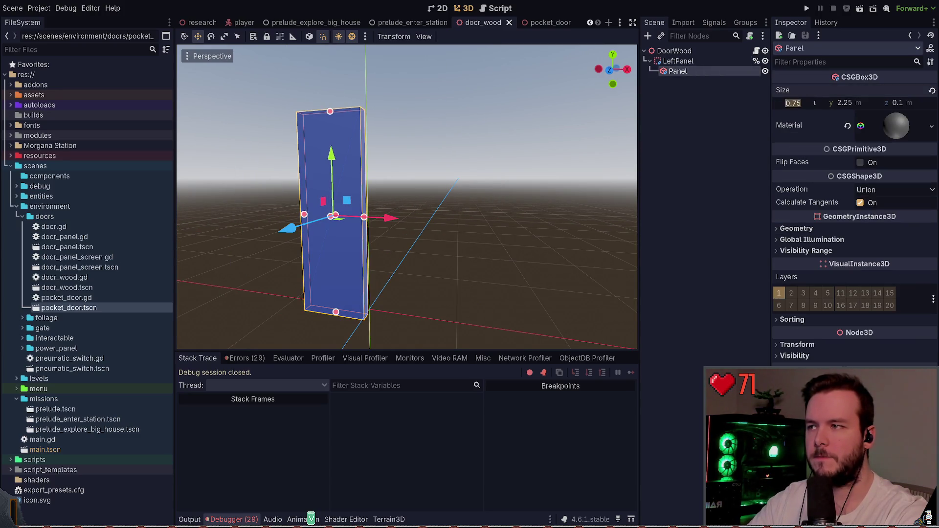
key(Return)
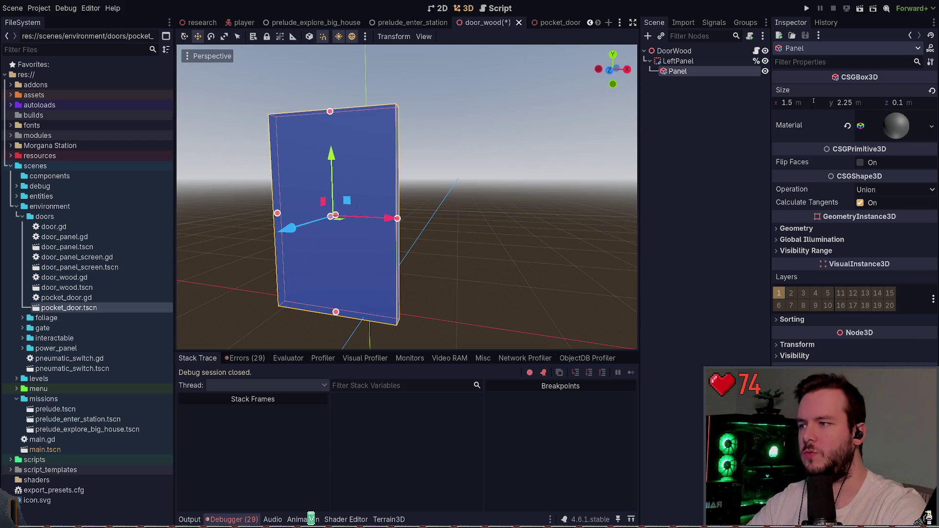
drag(398, 218, 577, 220)
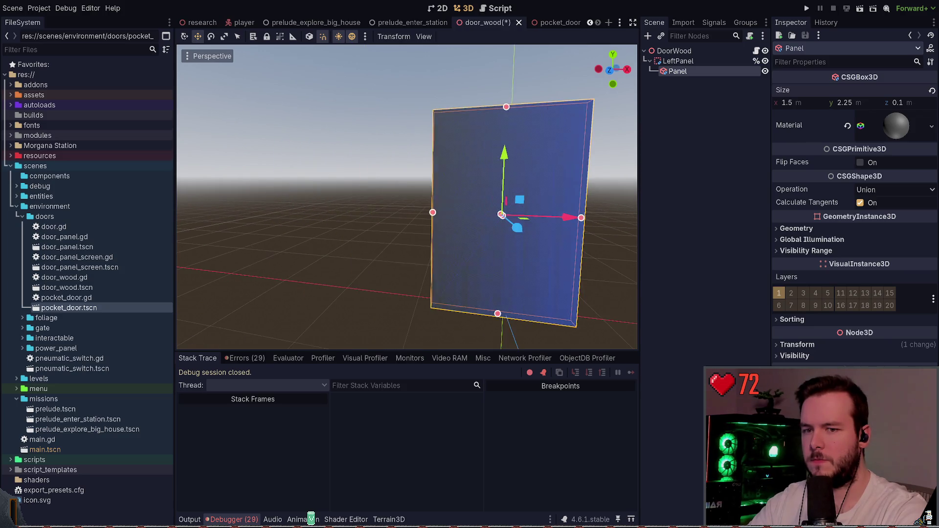
key(Escape)
key(f)
key(ctrl+s)
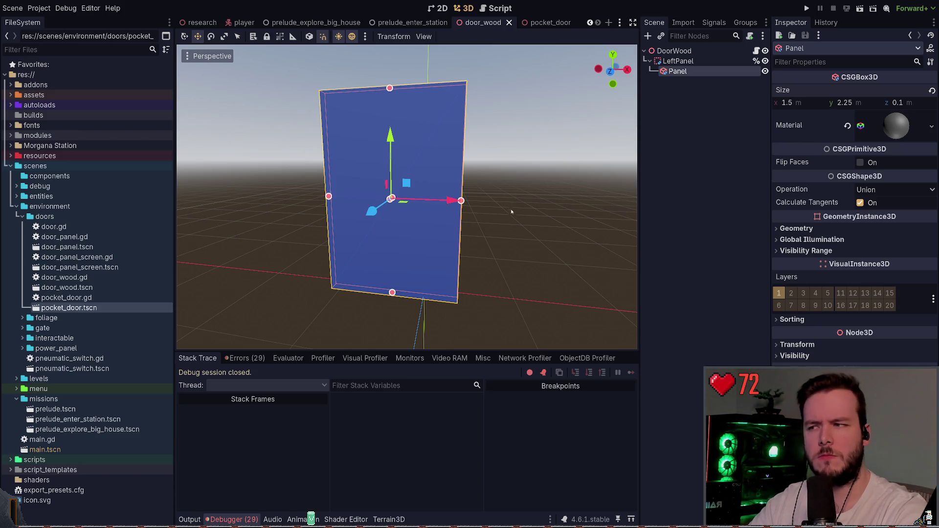
Reset LeftPanel's position to the origin, raise it to Y 1.13, and save.
click(678, 61)
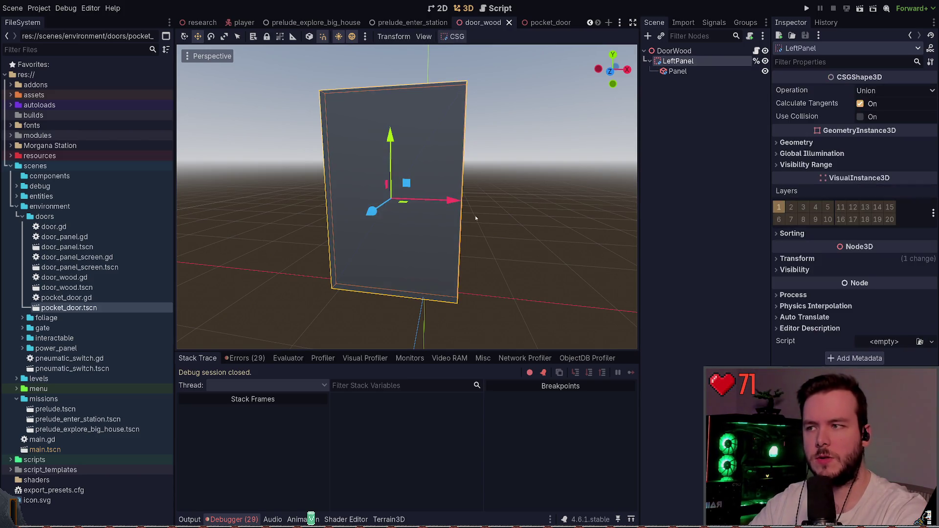
click(802, 259)
click(933, 270)
key(ctrl+z)
mouse_move(447, 201)
mouse_down()
mouse_move(492, 207)
mouse_move(483, 204)
mouse_up()
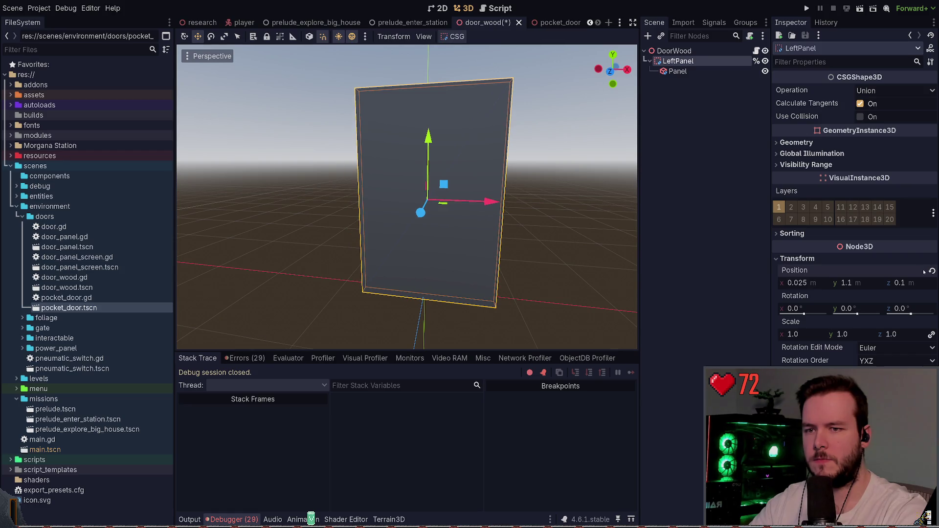
click(931, 274)
key(g)
key(y)
click(558, 161)
drag(558, 162, 558, 147)
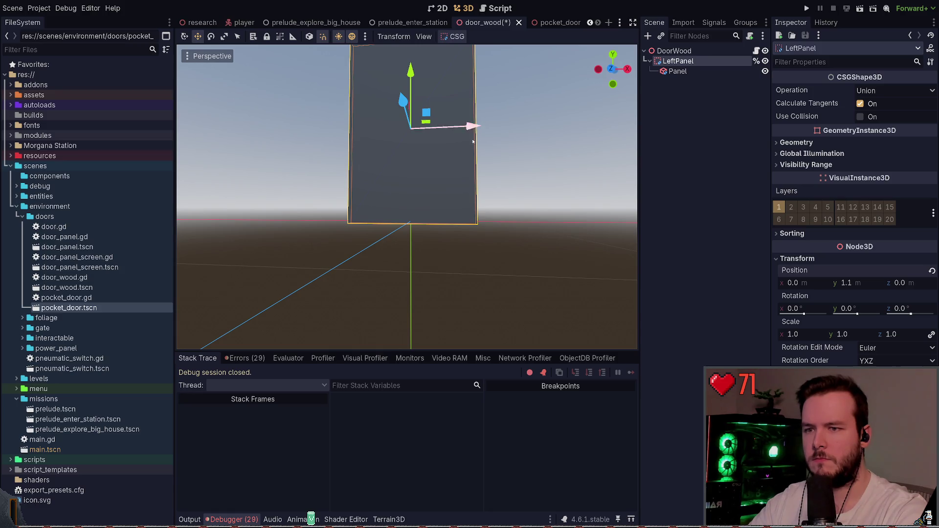
key(ctrl+s)
drag(413, 68, 412, 63)
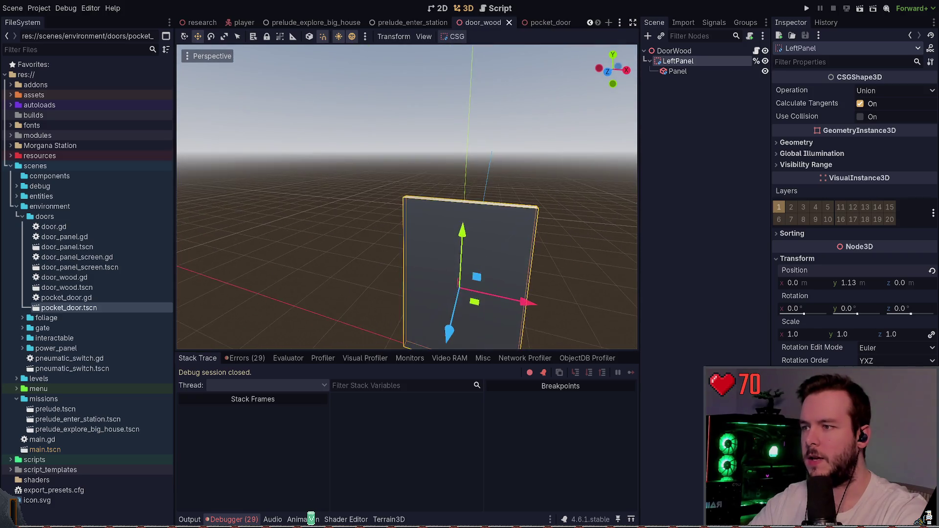
Close the research and garage scene tabs.
click(200, 25)
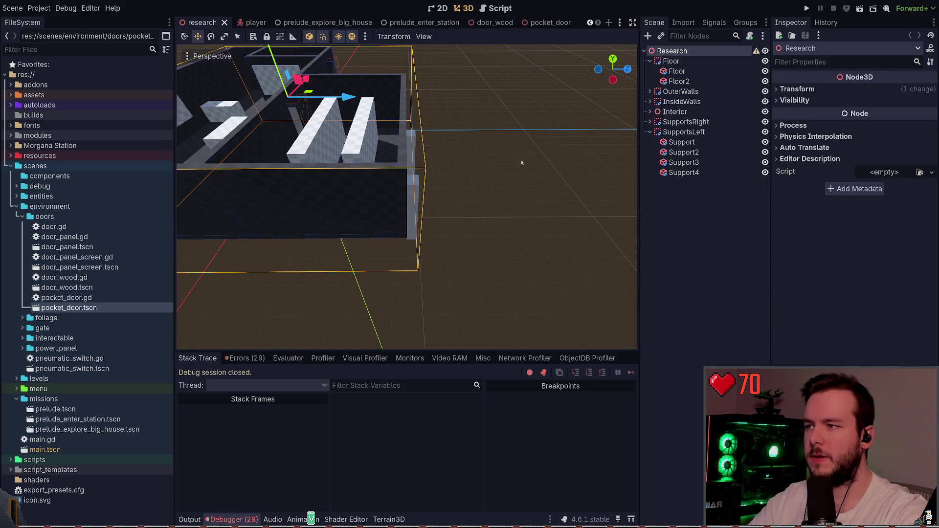
click(511, 23)
click(440, 23)
click(387, 23)
click(294, 23)
click(367, 23)
click(309, 23)
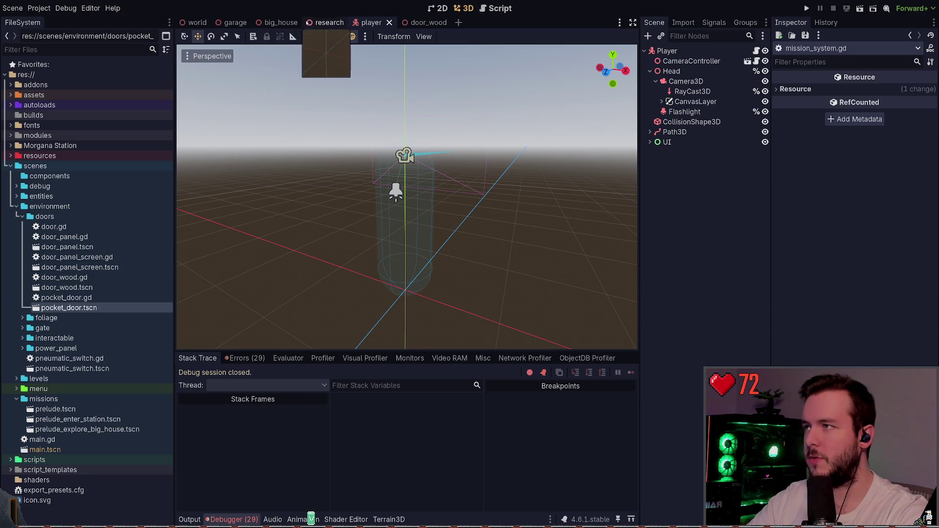
click(310, 23)
middle_click(309, 23)
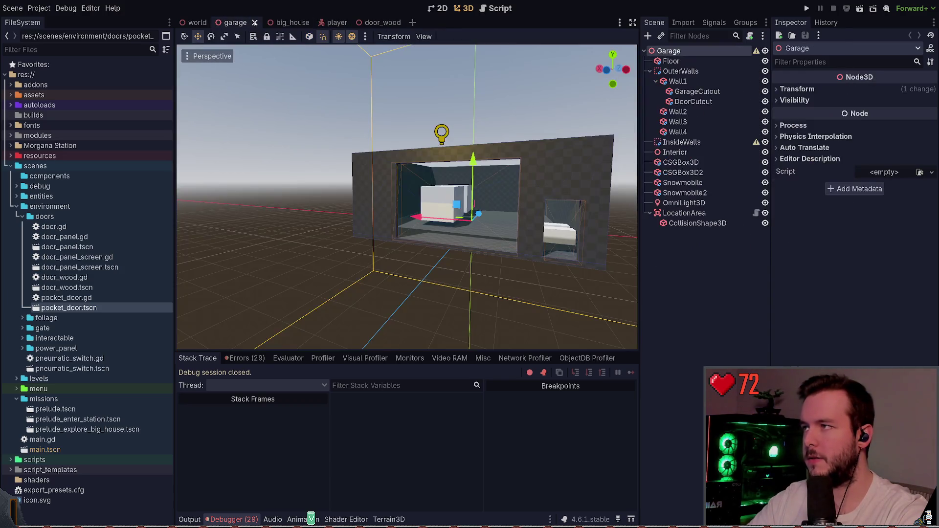
middle_click(235, 23)
In big_house, frame the doorway and instance door_wood.tscn into the scene.
click(240, 23)
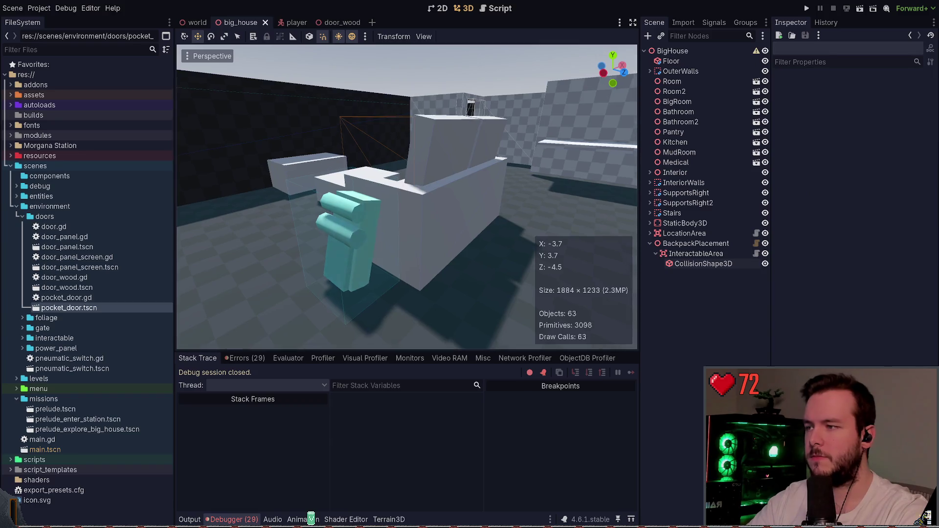
key(f)
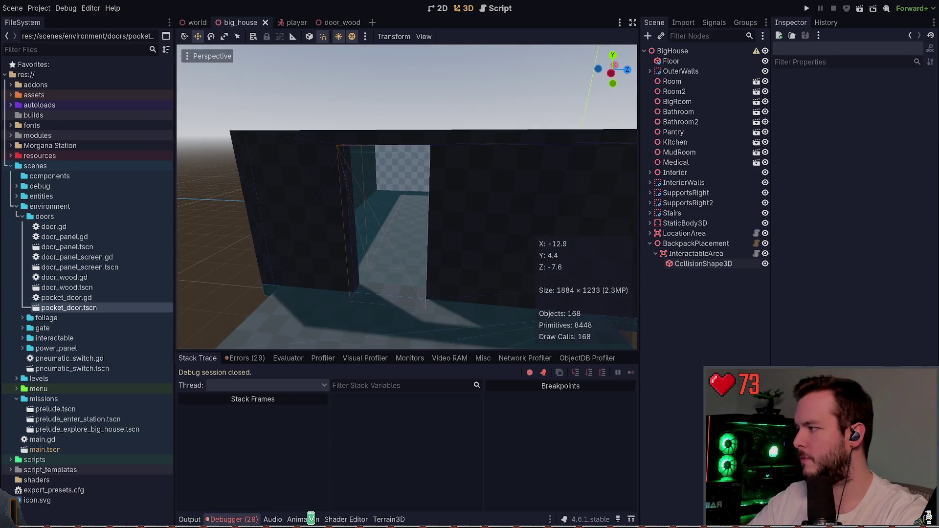
scroll(407, 195, down, 3)
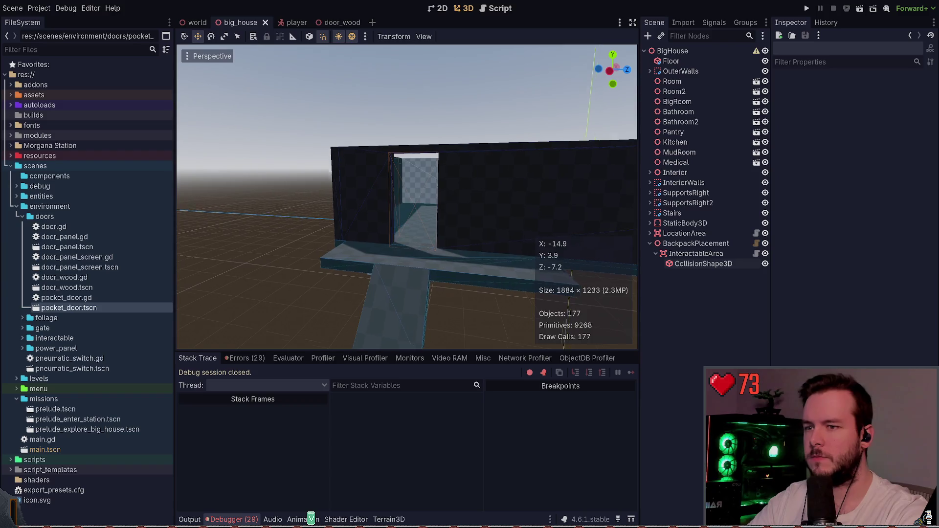
click(696, 244)
click(651, 244)
key(ctrl+a)
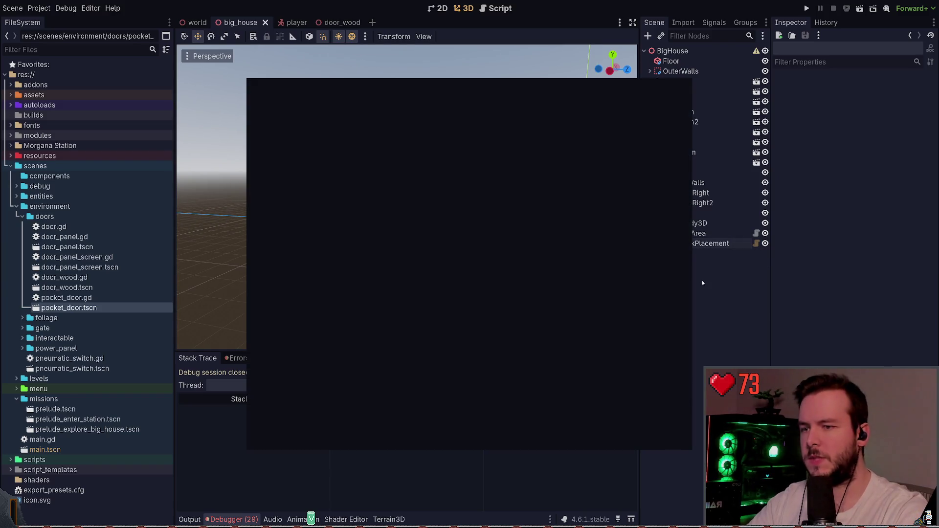
key(Escape)
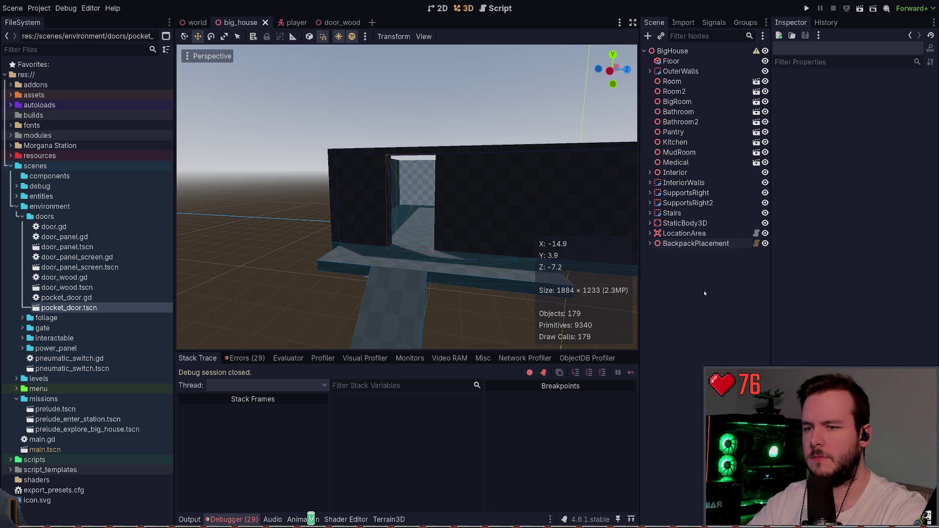
key(ctrl+shift+a)
key(Return)
Move DoorWood into the doorway, rotate it to face out, then return to door_wood.
drag(607, 285, 473, 247)
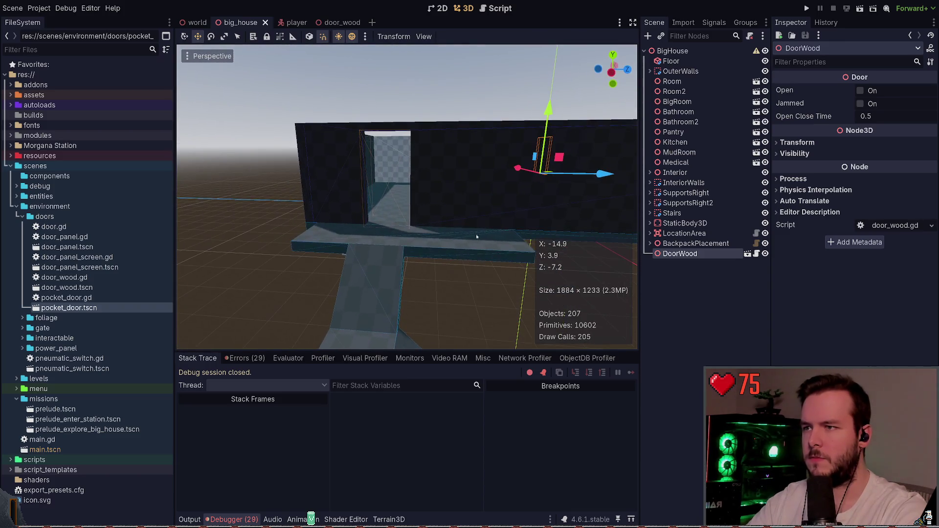
mouse_move(550, 173)
mouse_down()
mouse_move(390, 223)
mouse_move(390, 250)
mouse_move(377, 247)
mouse_move(406, 235)
mouse_up()
key(e)
key(w)
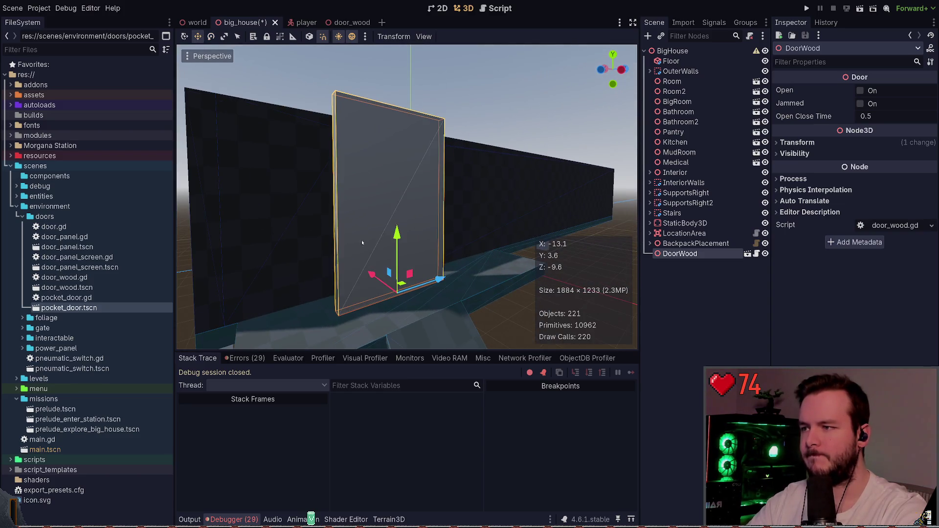
click(757, 253)
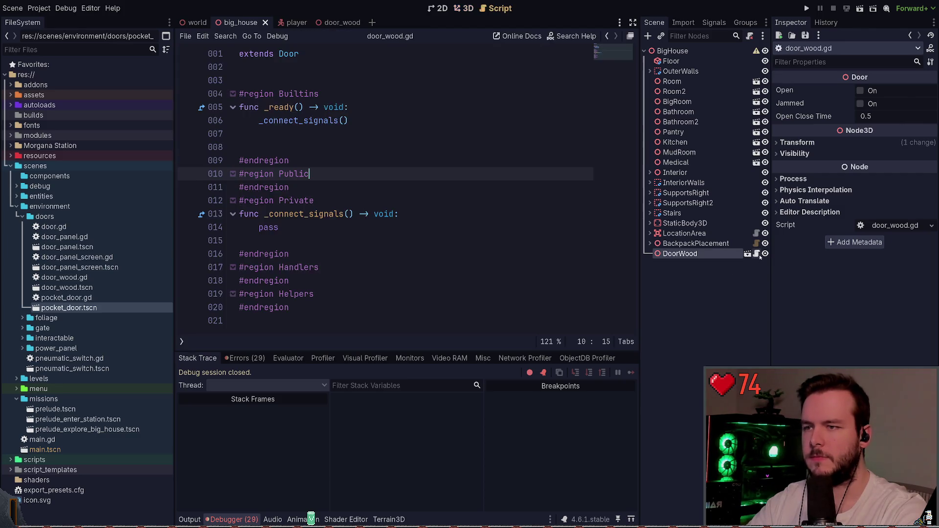
click(328, 24)
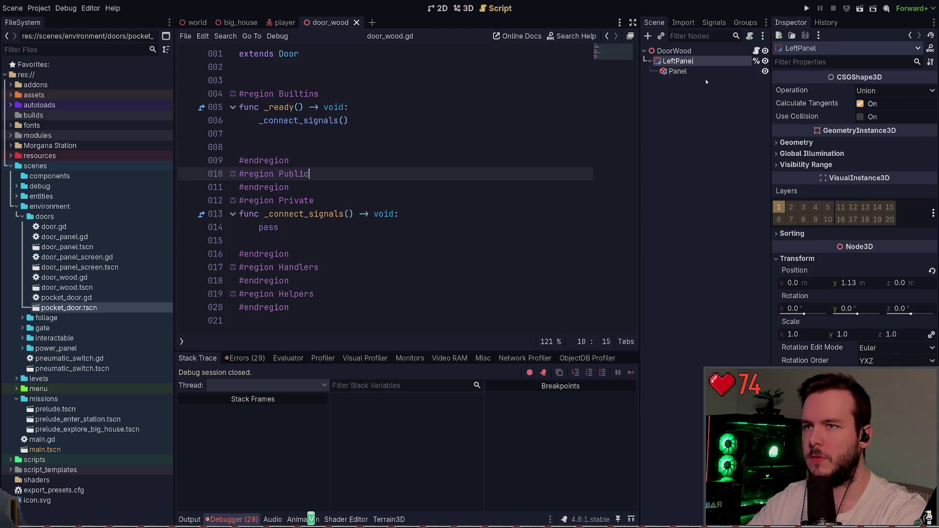
Rename LeftPanel to Door, narrow the Panel to 1.2 m wide, and save.
click(463, 9)
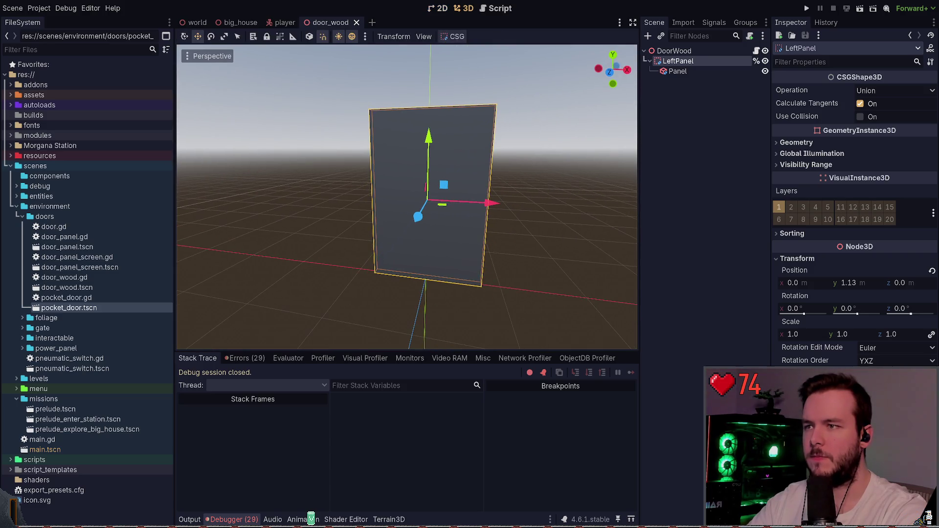
click(680, 71)
click(675, 51)
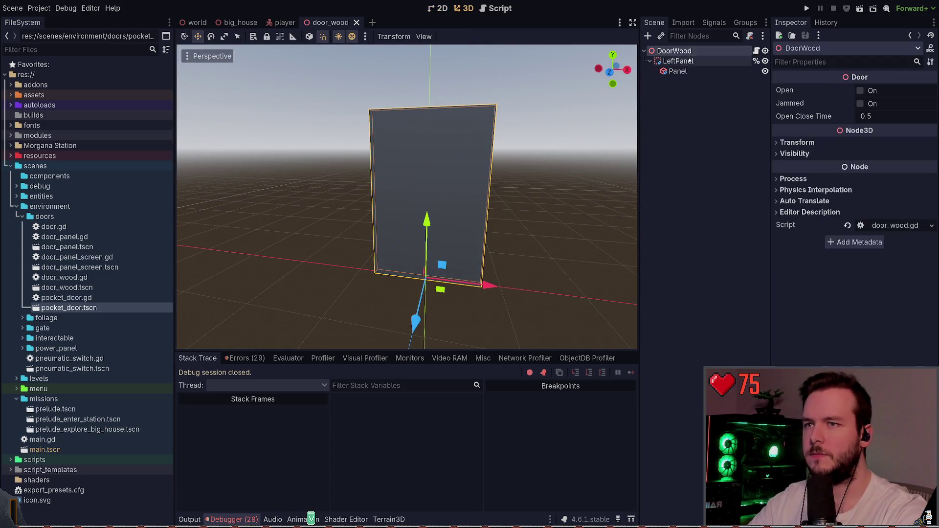
click(682, 60)
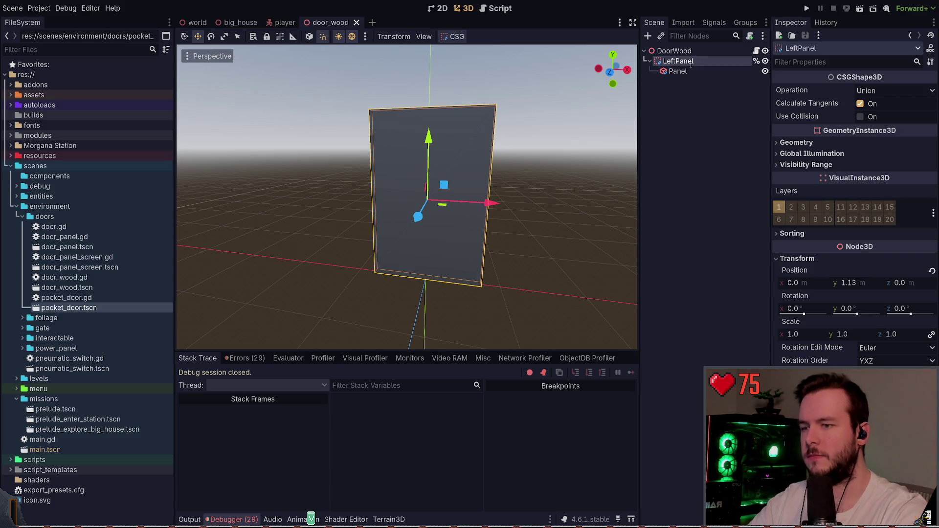
key(ctrl+z)
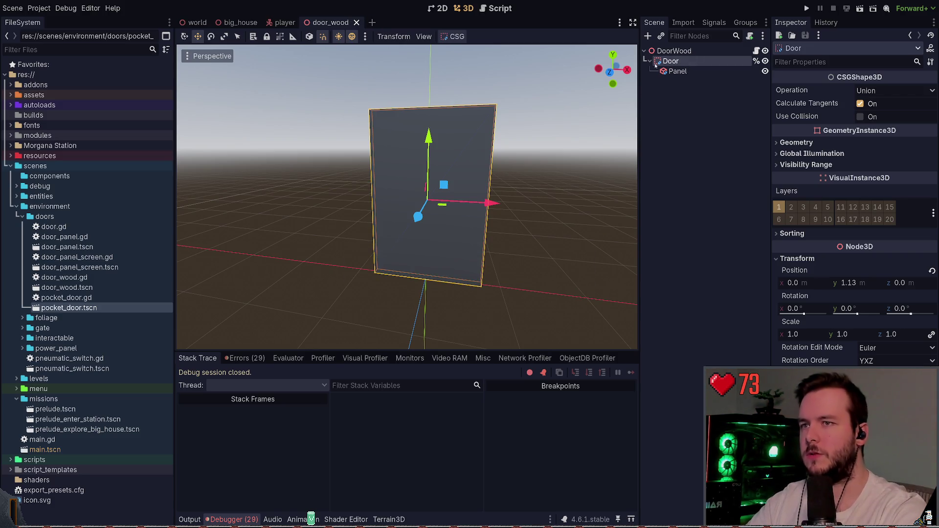
click(678, 71)
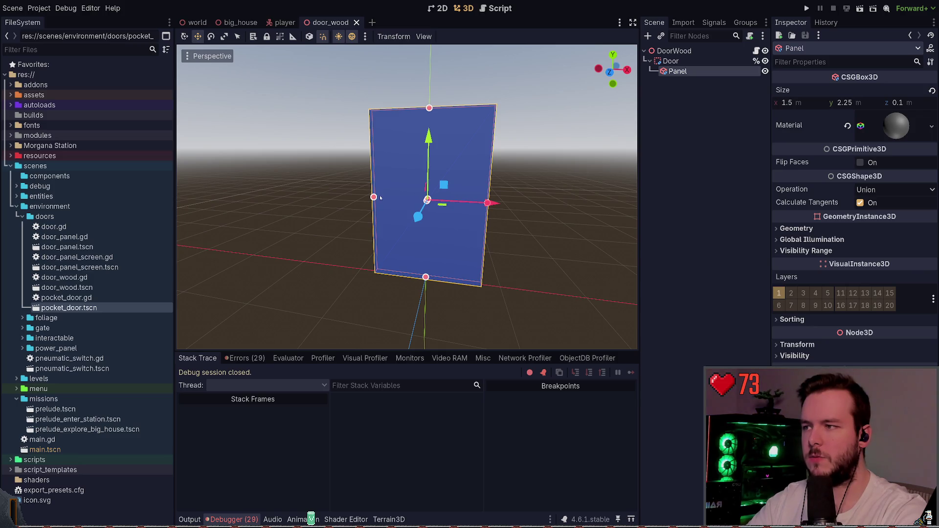
drag(488, 202, 475, 202)
key(ctrl+s)
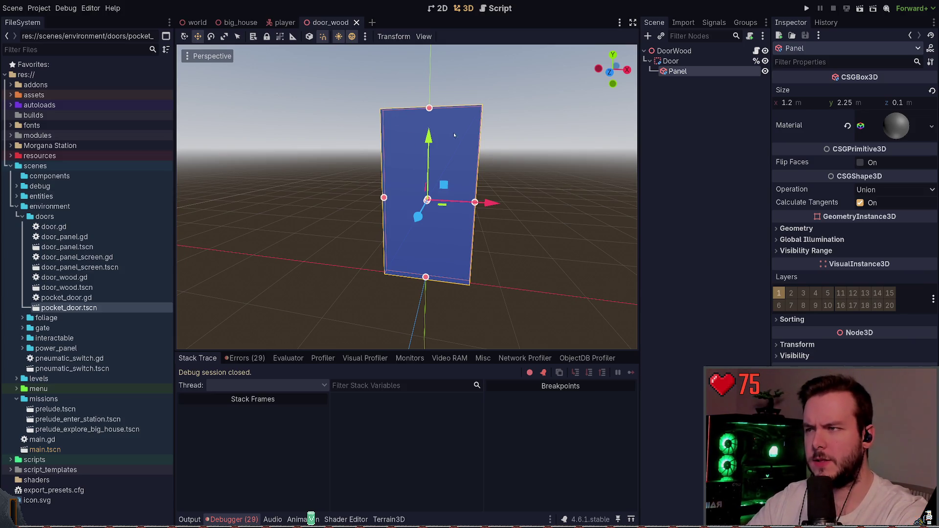
Shorten the door panel to 2.1 m tall, save, and check the door in big_house.
mouse_move(248, 27)
drag(429, 108, 429, 130)
key(ctrl+s)
click(240, 22)
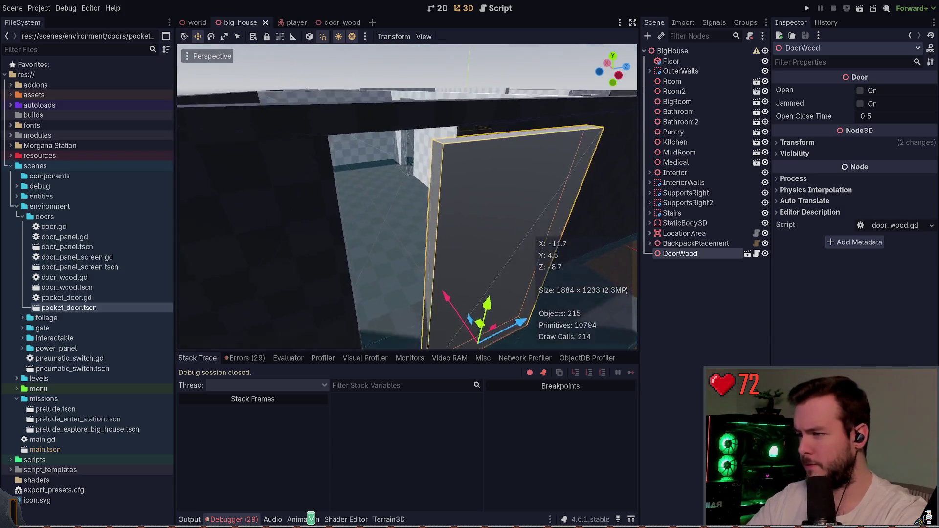
scroll(485, 283, up, 3)
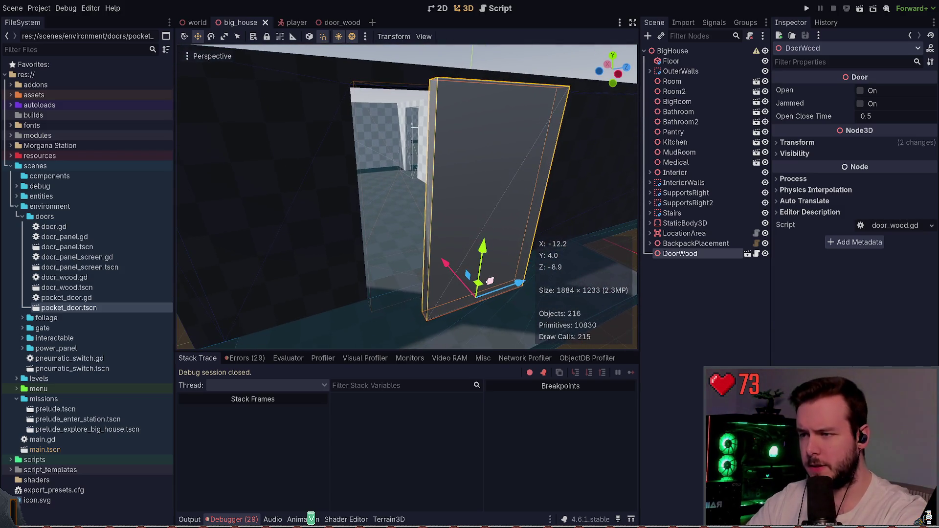
drag(479, 286, 424, 275)
Narrow the panel to 1.0 m wide and compare it with big_house's DoorCutout.
click(345, 22)
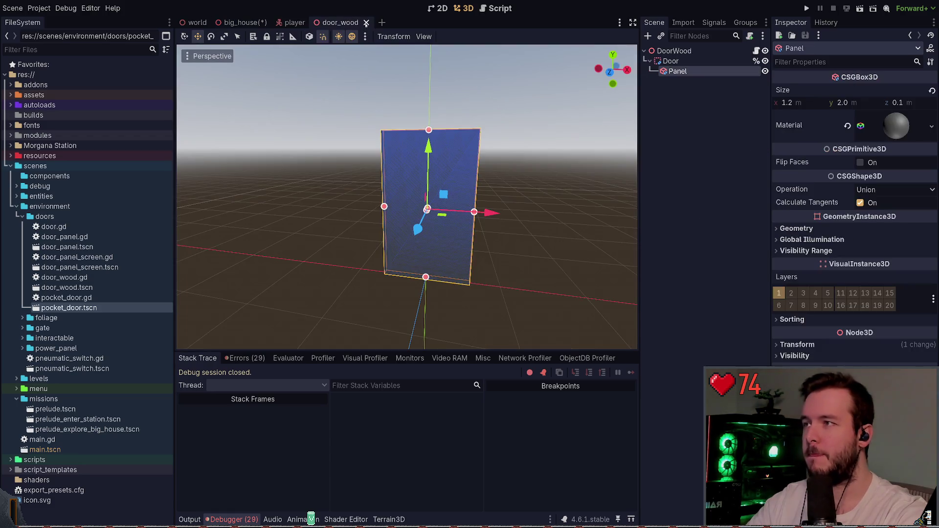
drag(386, 207, 391, 207)
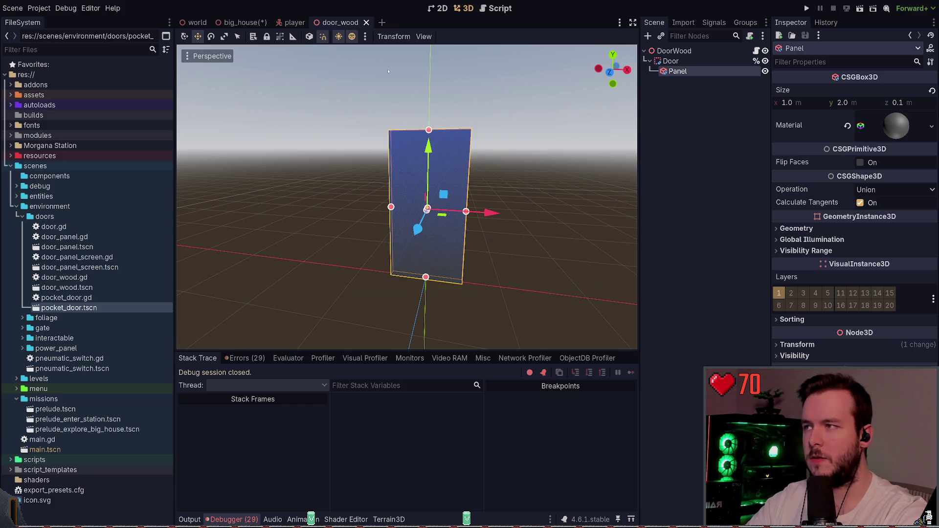
click(252, 21)
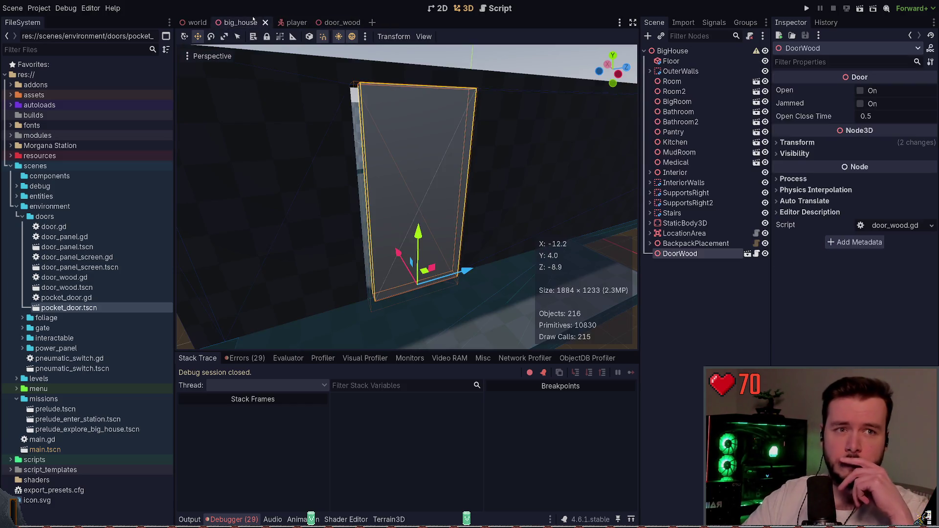
drag(420, 240, 424, 177)
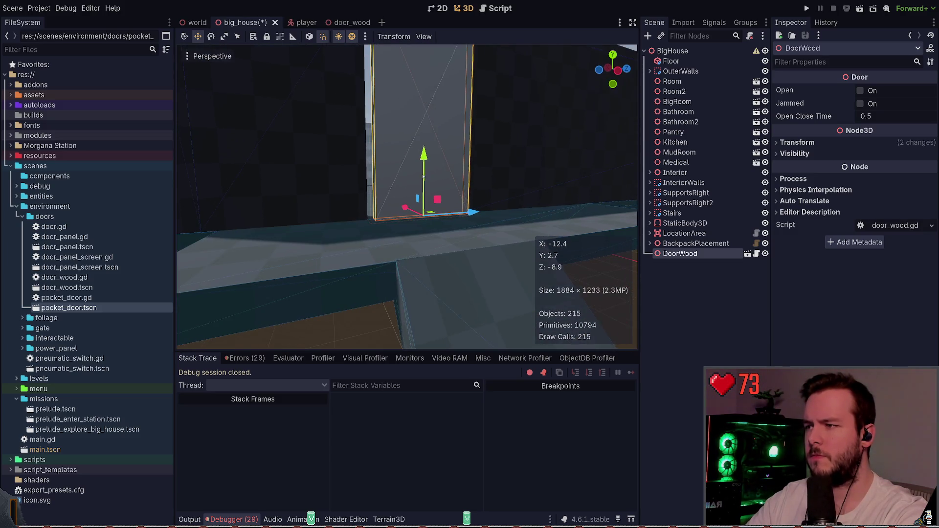
key(q)
key(e)
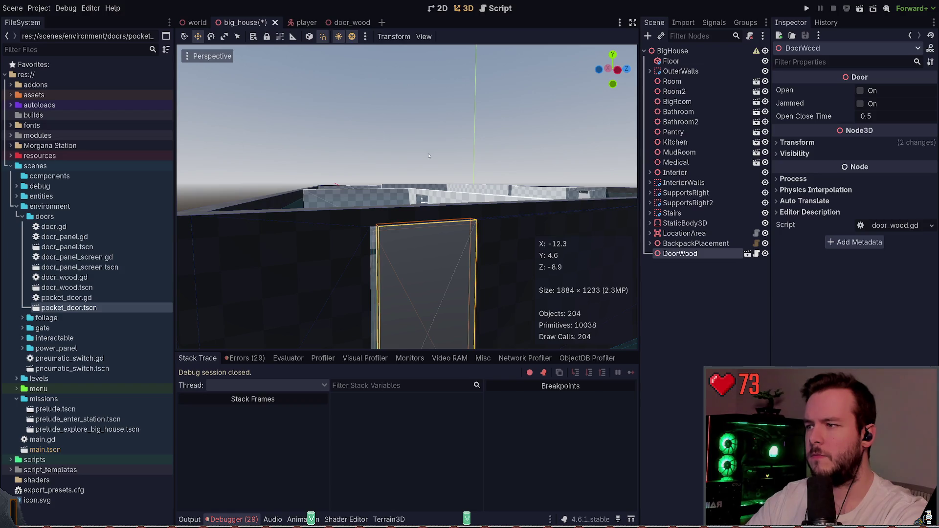
right_click(392, 107)
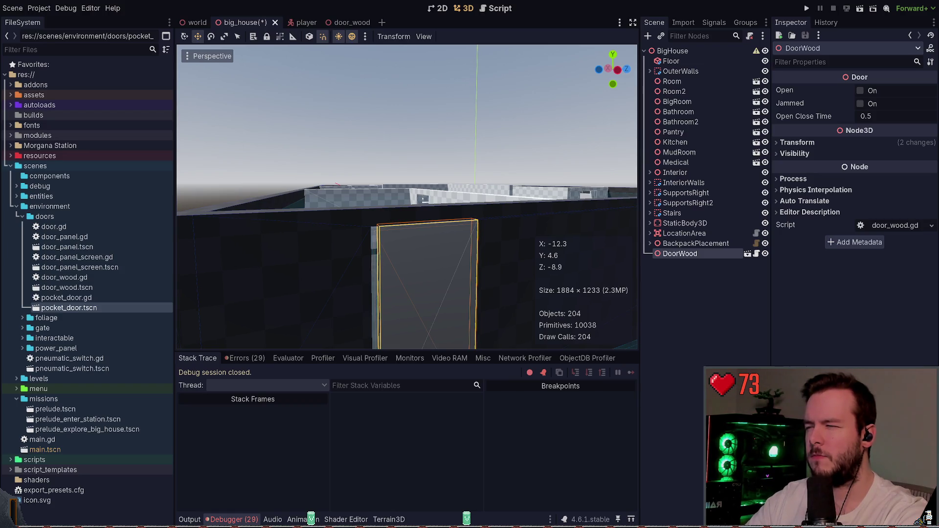
key(q)
click(382, 225)
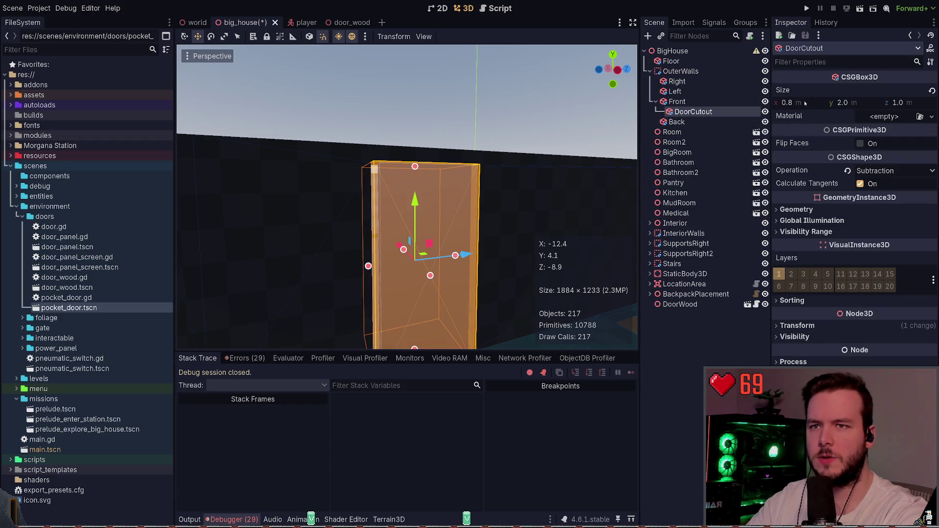
right_click(489, 220)
right_click(444, 275)
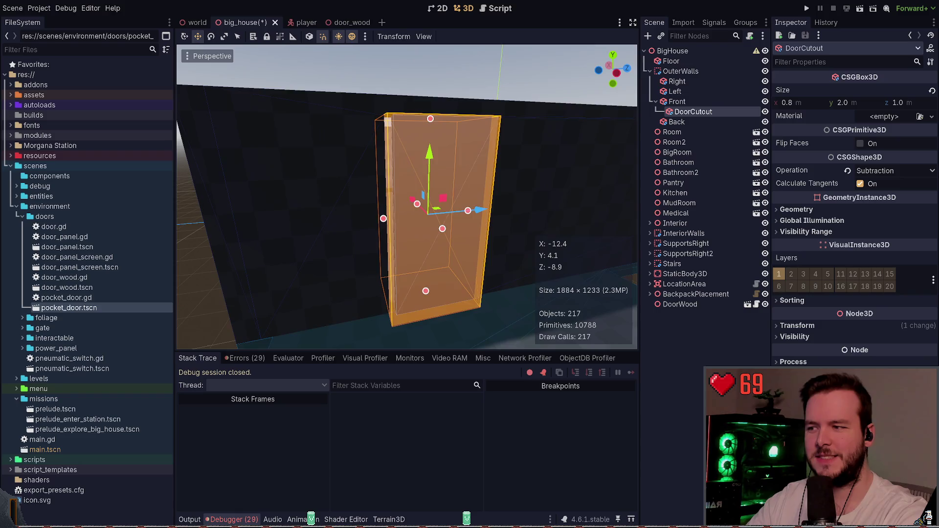
click(681, 305)
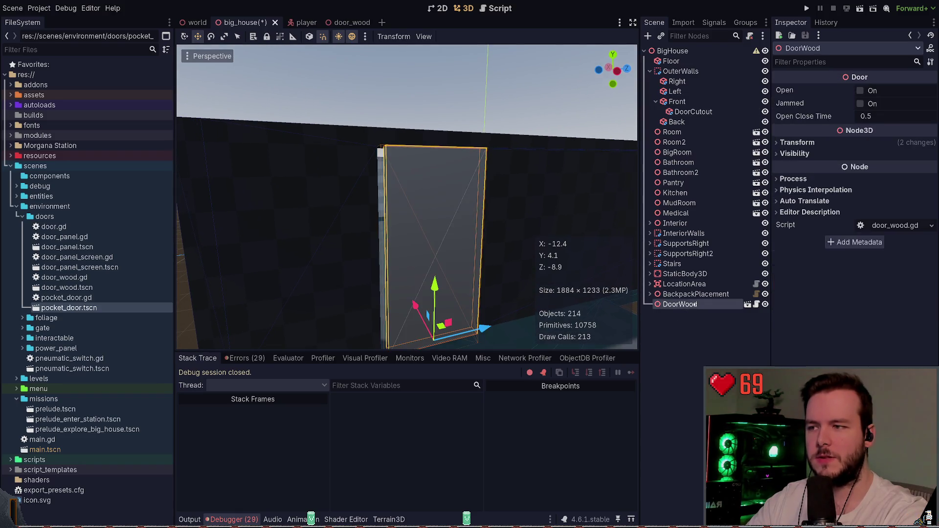
Try panel width 0.8 and height 1.8 in door_wood, undo each, then return to big_house.
click(330, 23)
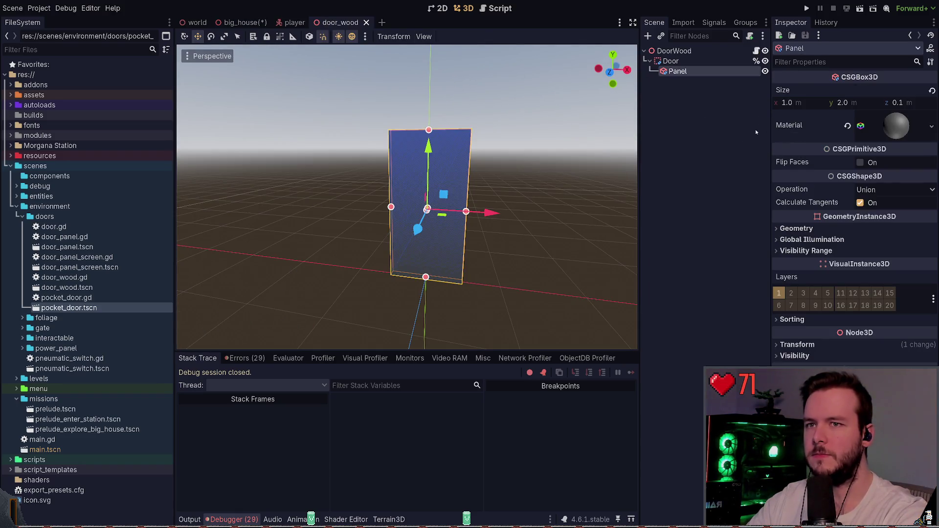
click(799, 103)
text(0.8)
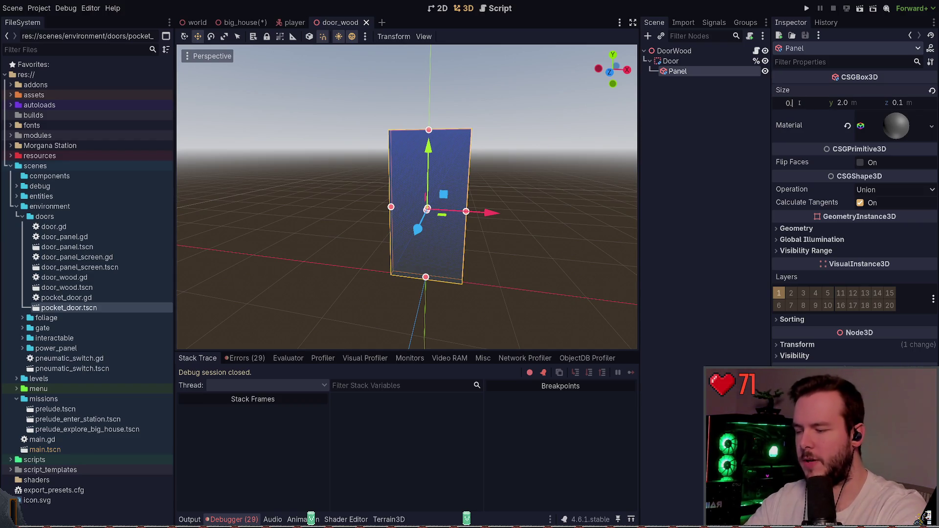
key(Return)
key(ctrl+z)
click(799, 102)
text(0)
text(8)
key(Return)
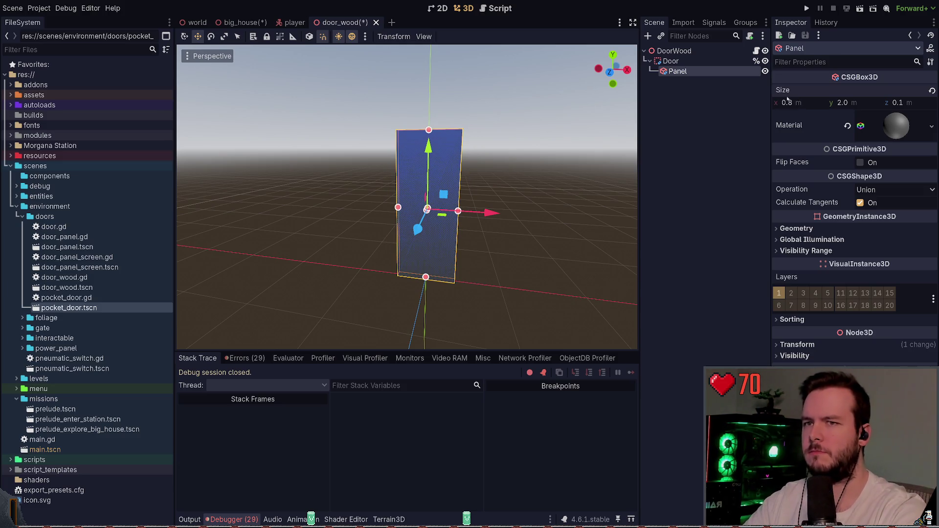
key(ctrl+z)
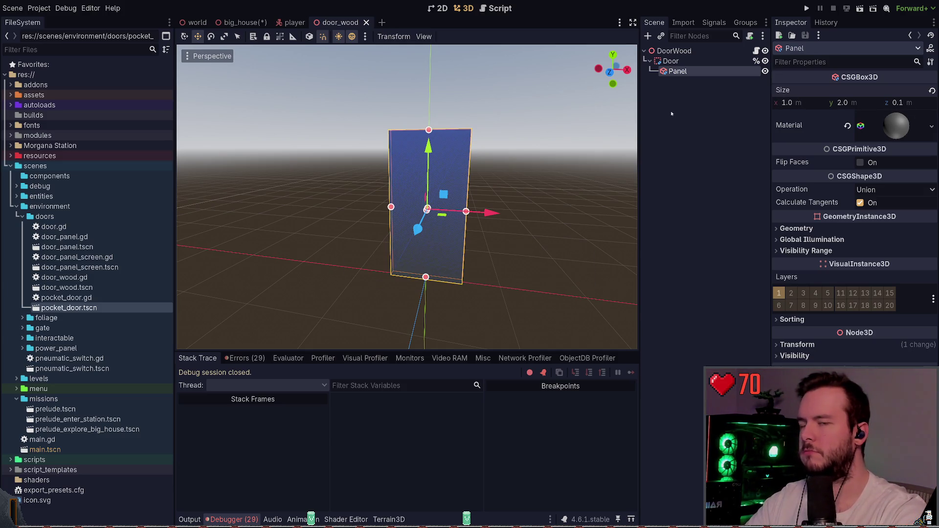
click(856, 104)
text(1)
key(Return)
key(ctrl+z)
click(240, 23)
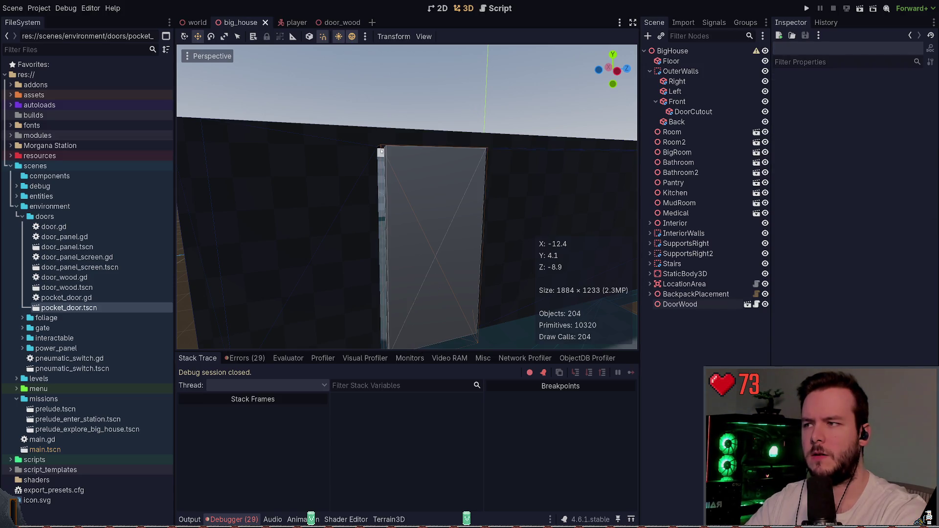
Make the DoorCutout 2.1 m tall and save big_house.
click(694, 112)
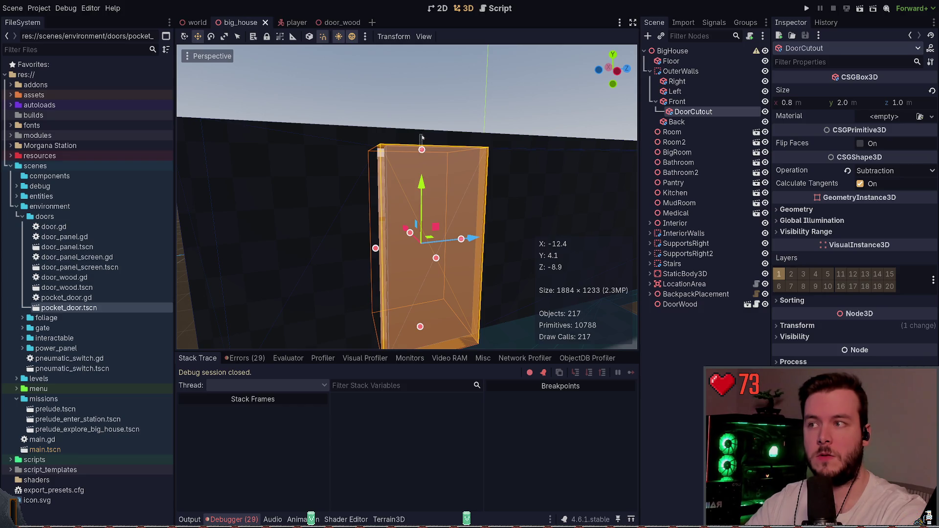
key(Escape)
click(427, 153)
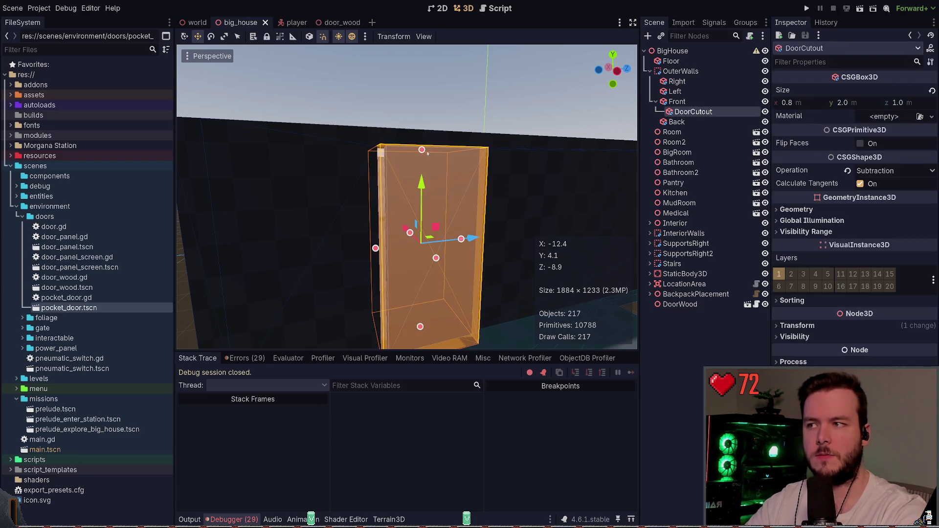
drag(423, 150, 424, 140)
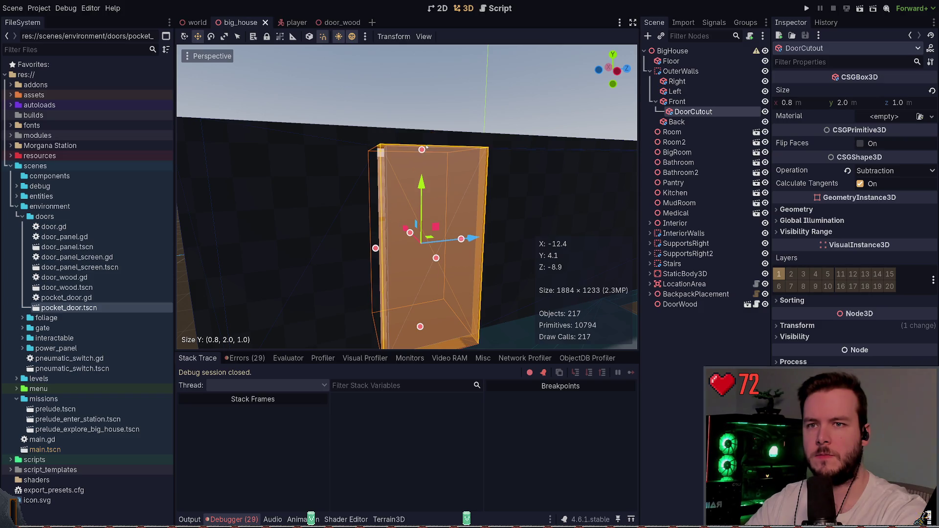
key(ctrl+s)
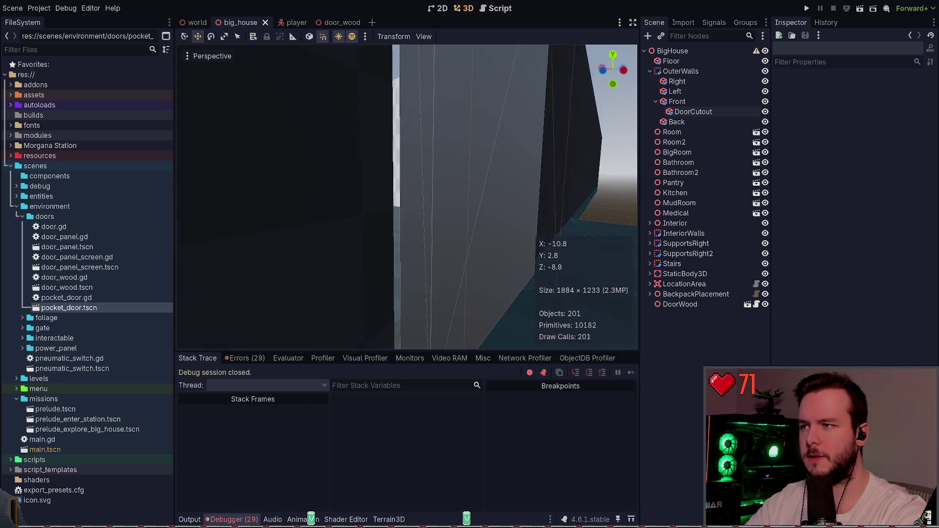
Lower the DoorWood instance to sit on the floor in the doorway and save.
click(423, 182)
click(585, 162)
click(445, 202)
click(587, 171)
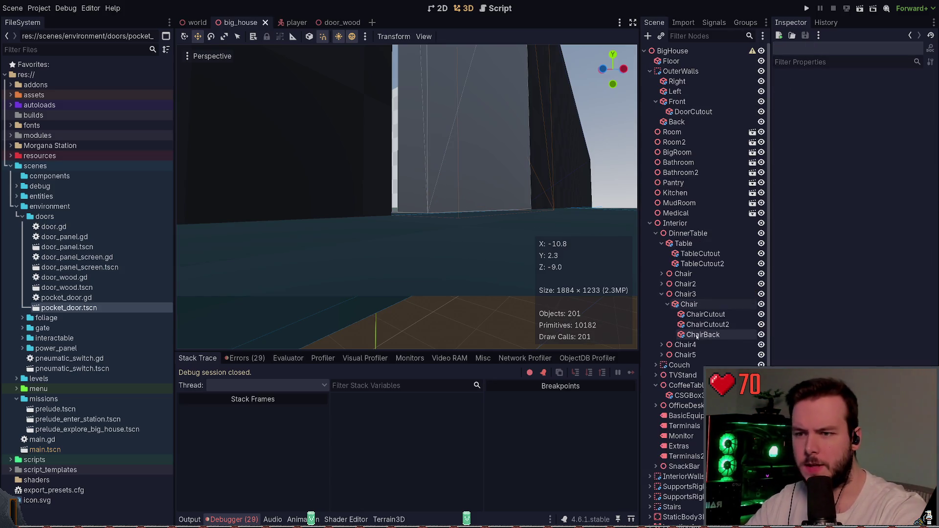
click(651, 221)
click(685, 305)
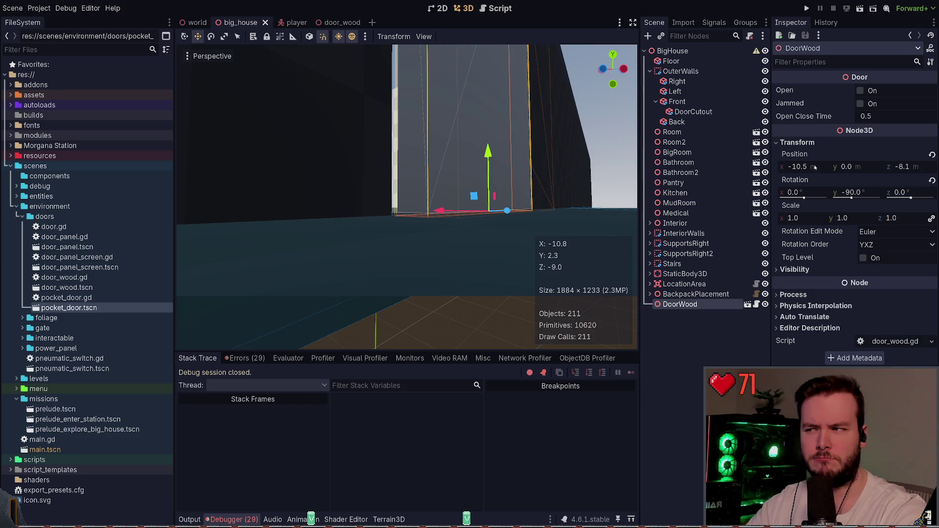
drag(490, 152, 491, 153)
key(ctrl+s)
Switch to door_wood and orbit to a flat front view of the door panel.
click(337, 23)
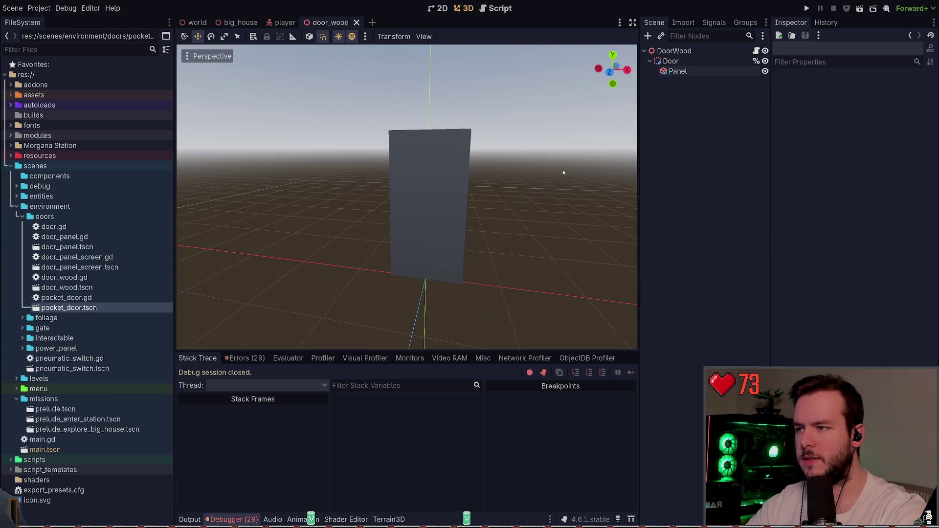
right_click(564, 172)
drag(612, 68, 605, 71)
click(612, 69)
scroll(455, 235, up, 5)
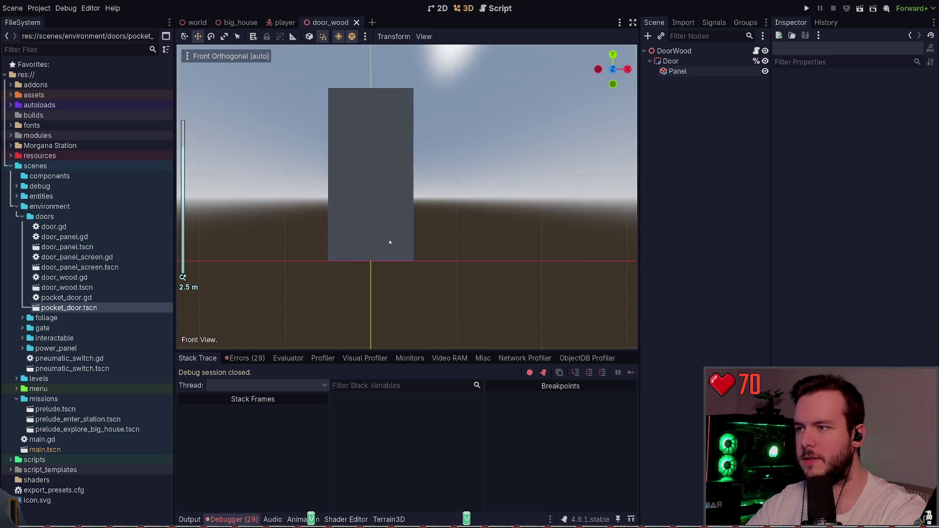
scroll(512, 248, up, 5)
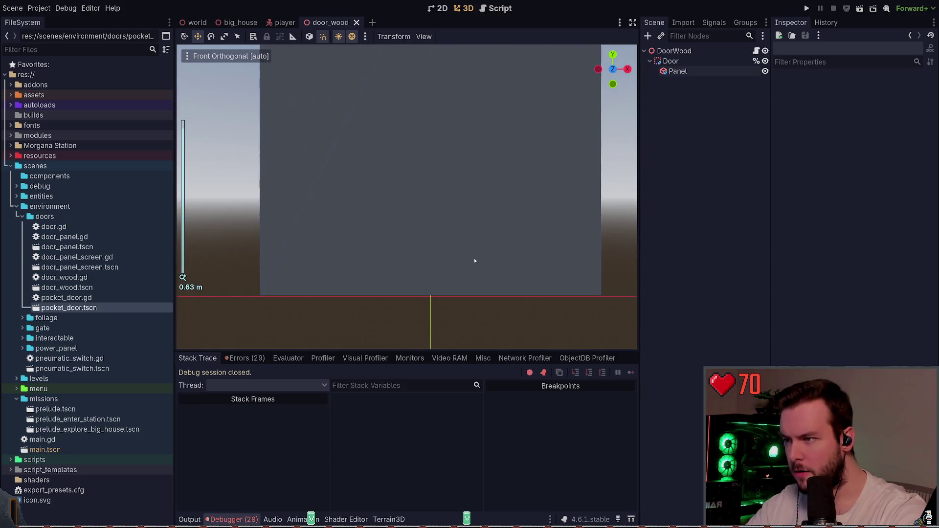
scroll(443, 226, down, 3)
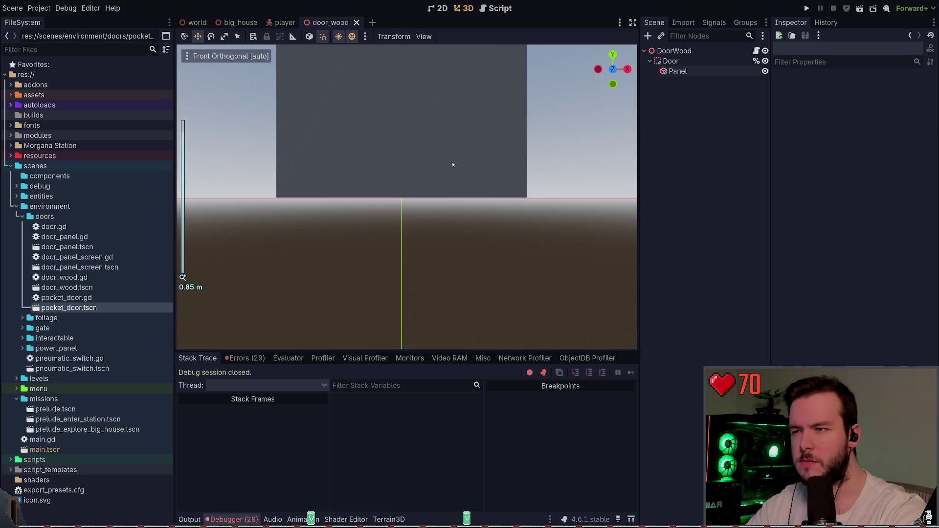
Select the Door parent node, frame it, save door_wood, and return to big_house.
click(678, 71)
key(Up)
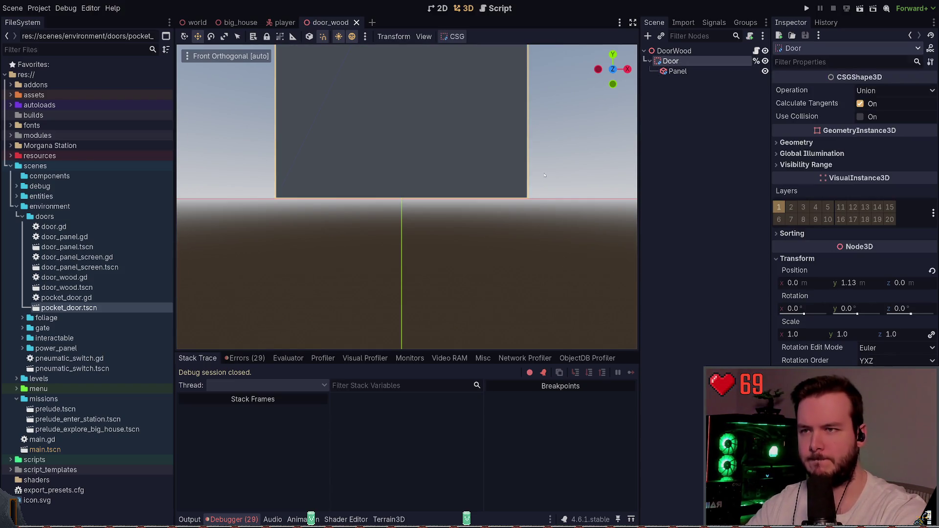
scroll(544, 175, down, 4)
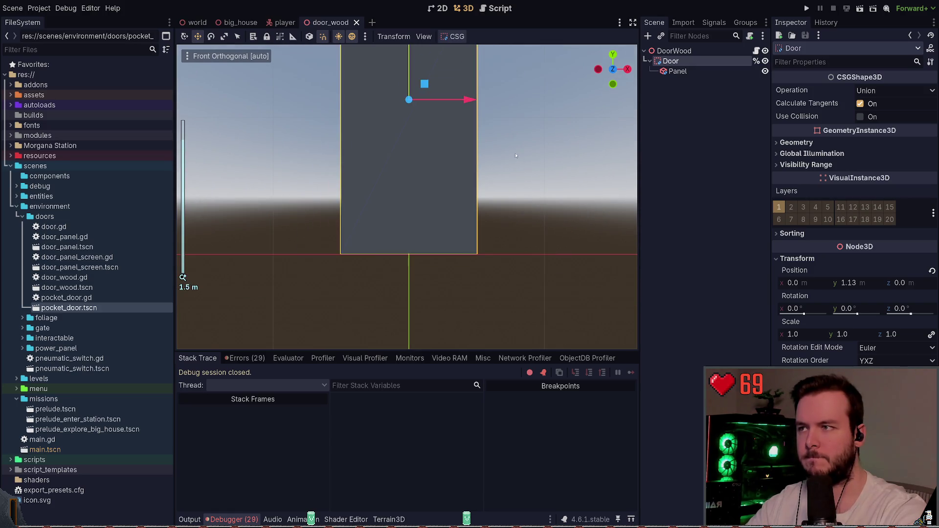
scroll(447, 242, up, 5)
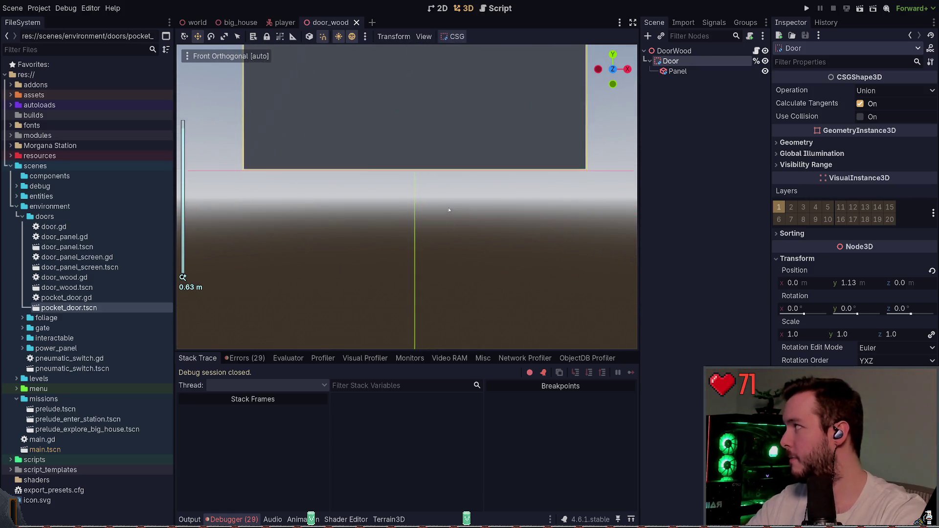
scroll(449, 210, down, 3)
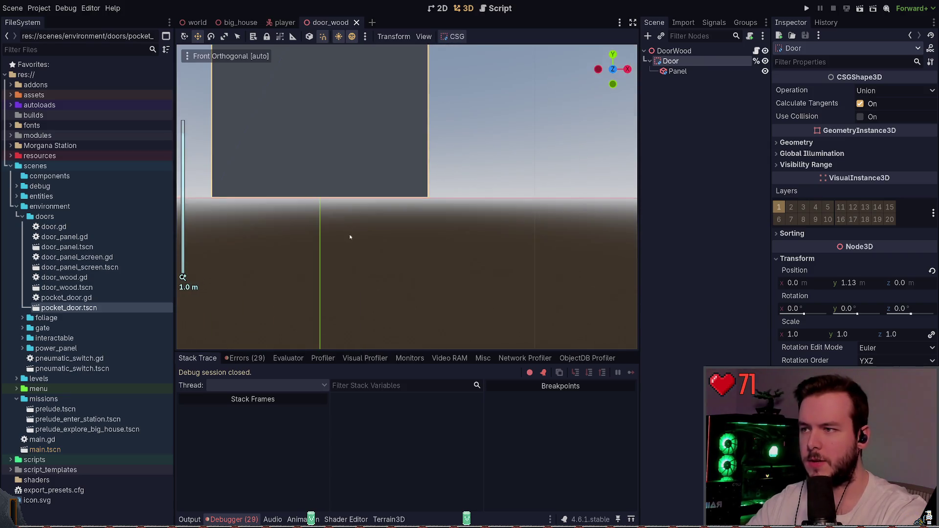
key(f)
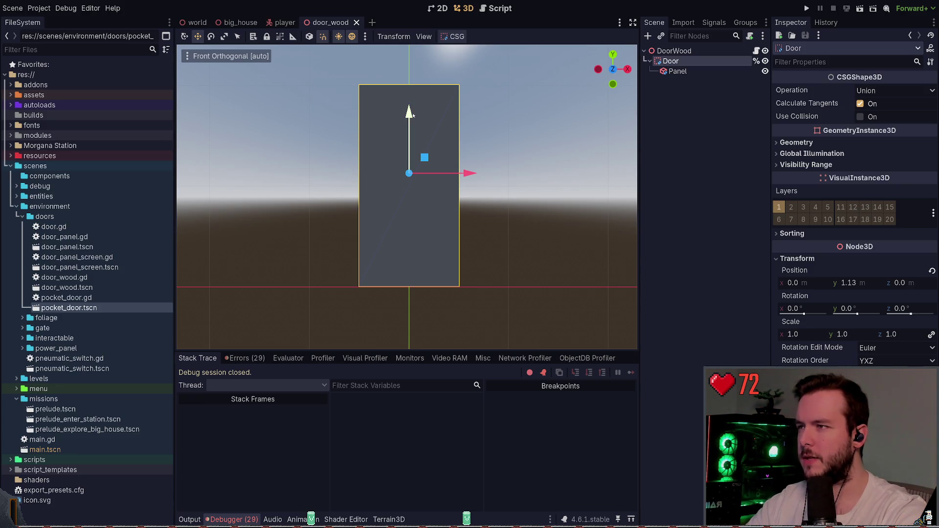
key(ctrl+s)
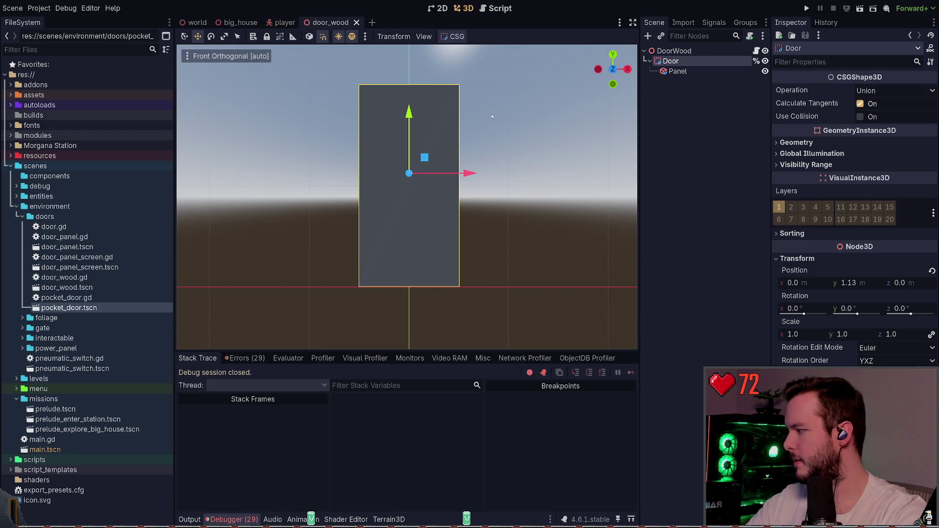
key(ctrl+shift+Tab)
key(ctrl+shift+Tab)
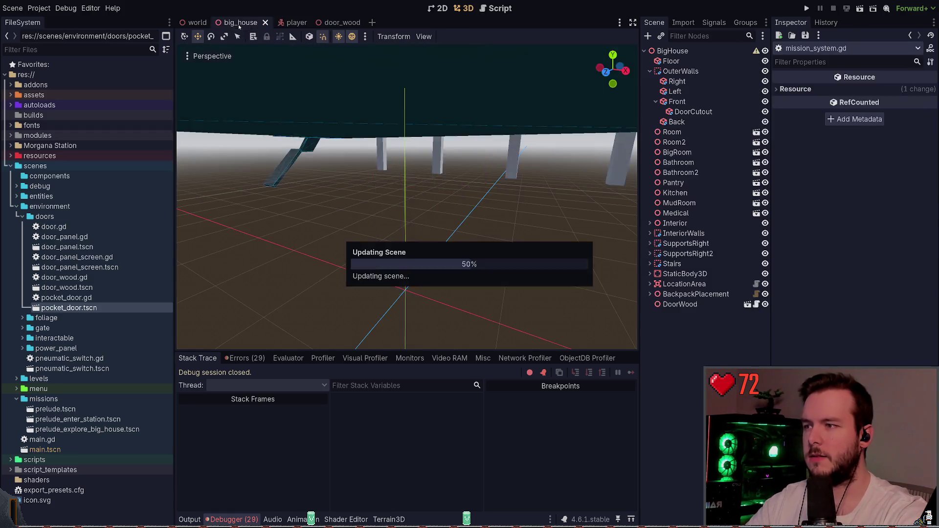
Frame DoorWood in big_house, then lower the door in door_wood to y 1.12 and save.
drag(571, 136, 465, 176)
key(f)
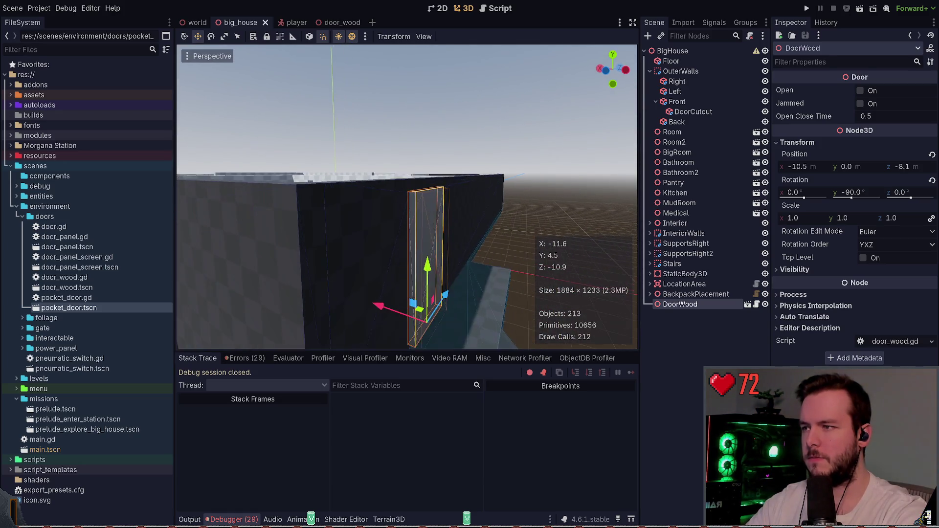
click(331, 22)
drag(867, 283, 870, 278)
key(ctrl+s)
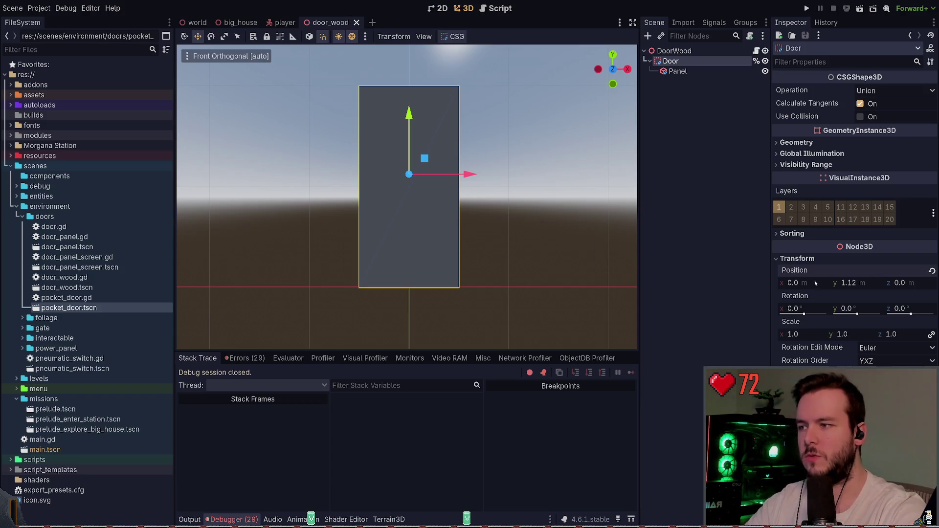
View the door from the rear (Ctrl+KP_1), nudge it down slightly, and save.
scroll(482, 216, up, 2)
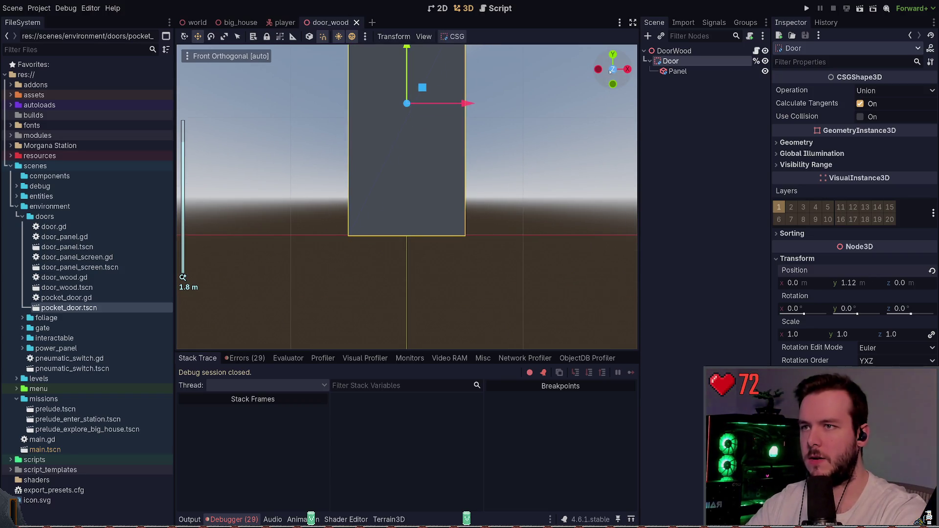
key(ctrl+KP_1)
scroll(482, 225, up, 5)
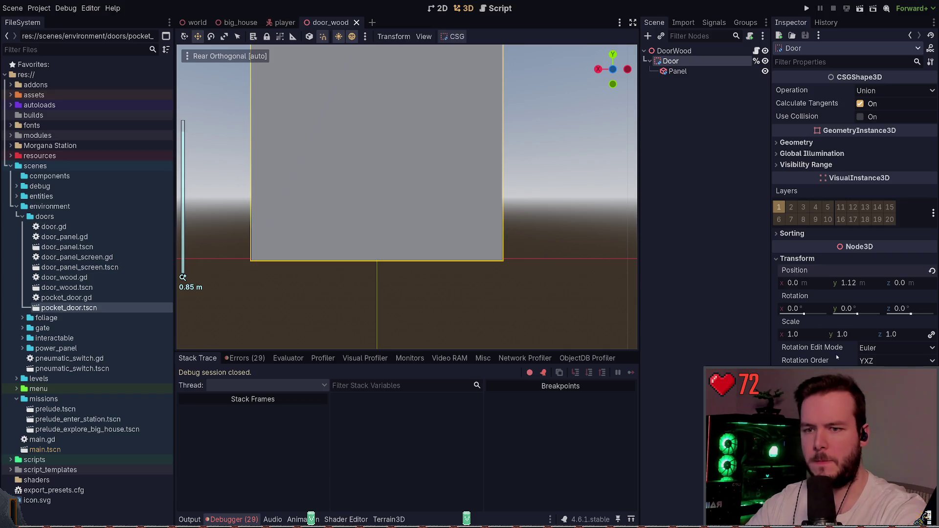
scroll(484, 236, down, 3)
scroll(489, 237, up, 3)
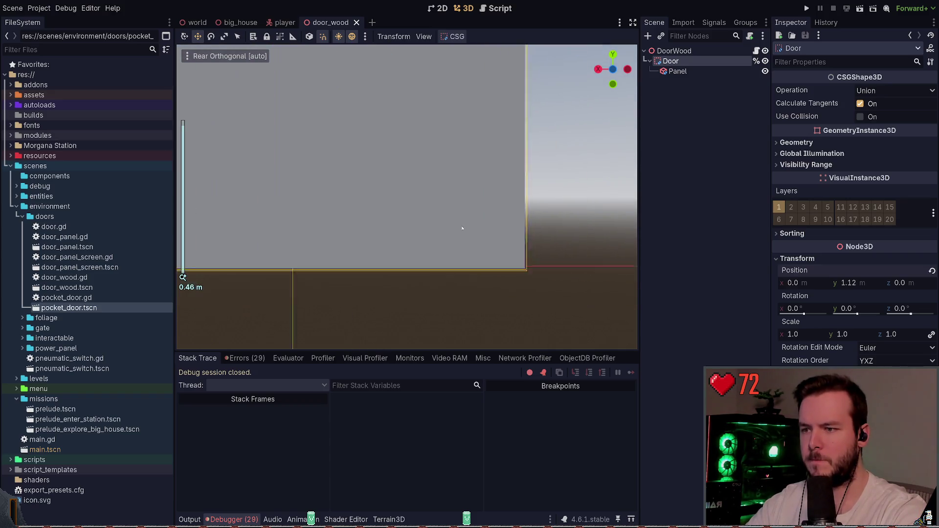
scroll(535, 262, down, 2)
scroll(535, 262, down, 5)
drag(403, 83, 404, 85)
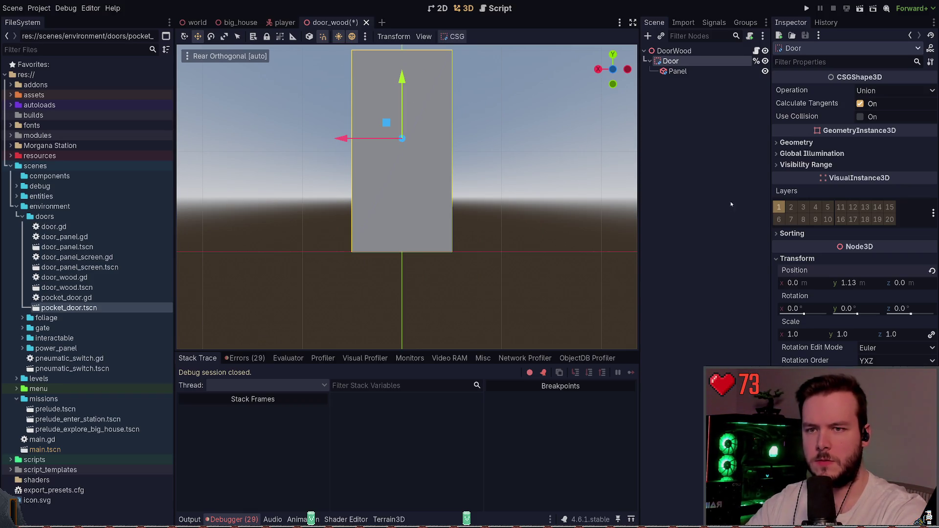
key(ctrl+s)
Select and frame the Panel node, shorten its Size Y to 1.98, and save.
scroll(478, 234, up, 5)
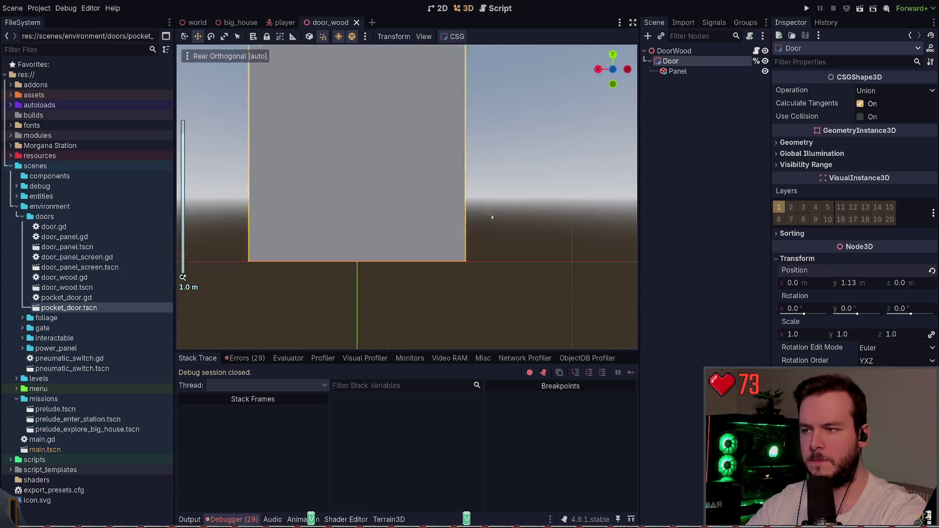
scroll(500, 225, down, 5)
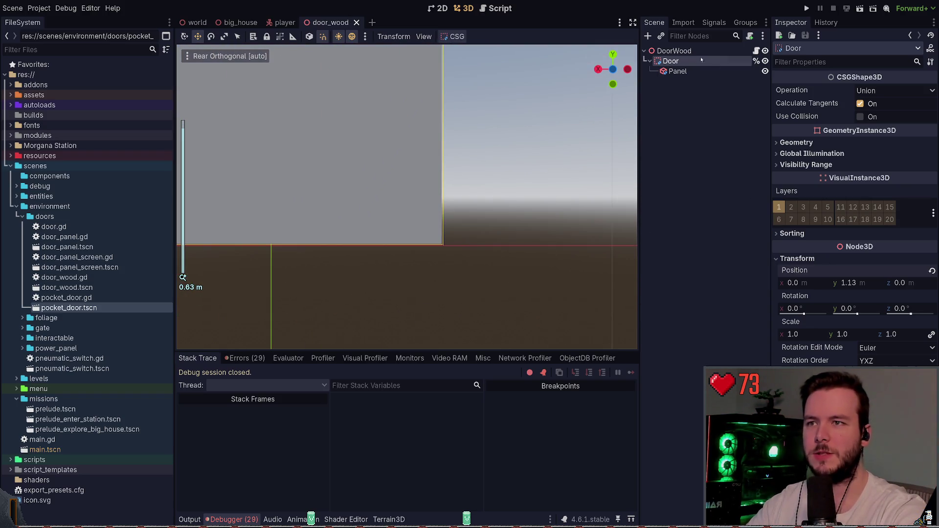
click(678, 71)
key(f)
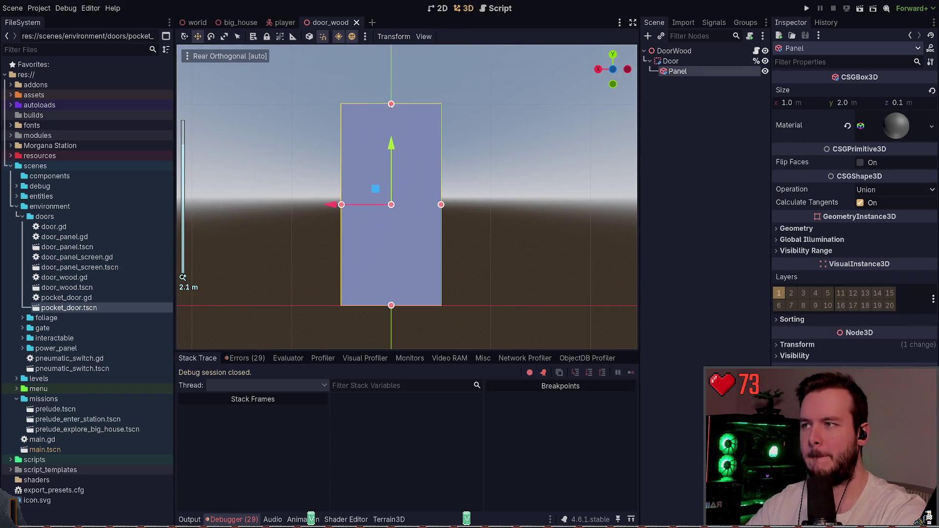
drag(391, 104, 392, 106)
key(ctrl+s)
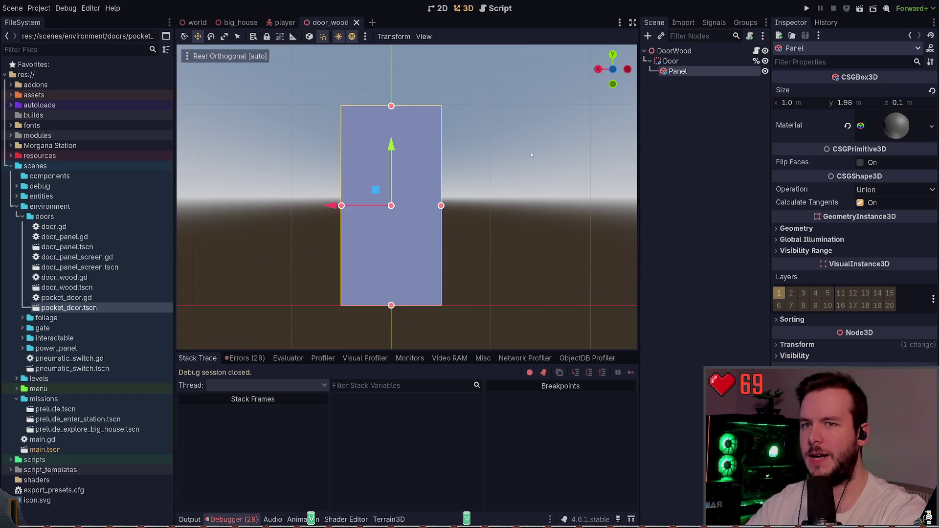
Deselect the Panel, save door_wood again, and switch back to big_house.
click(532, 155)
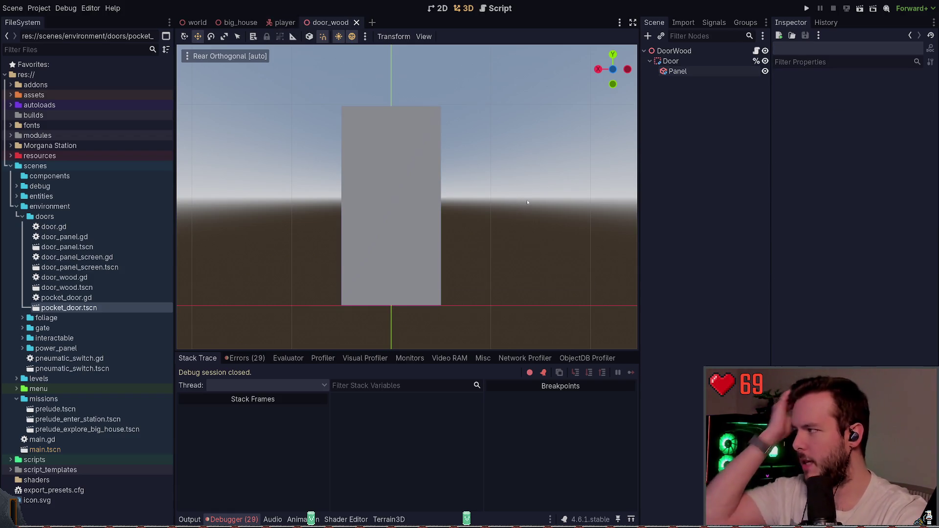
key(ctrl+s)
key(ctrl+shift+Tab)
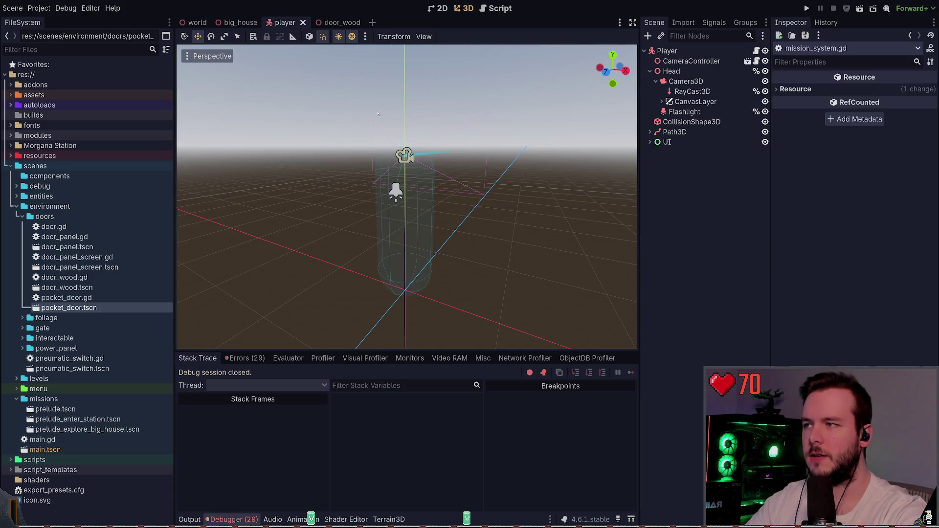
click(240, 23)
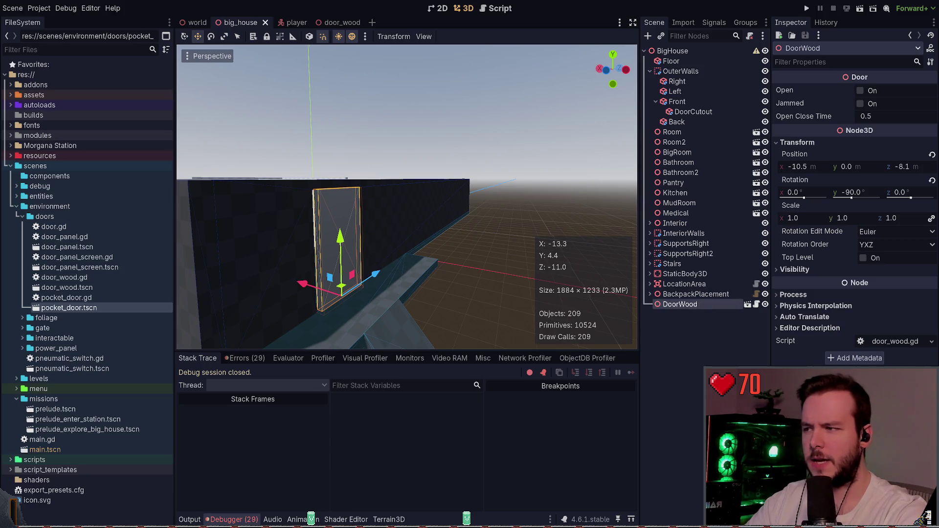
Frame the door and check the Front wall and DoorCutout outlines in big_house.
key(f)
click(366, 135)
click(366, 135)
click(399, 108)
click(375, 123)
click(375, 123)
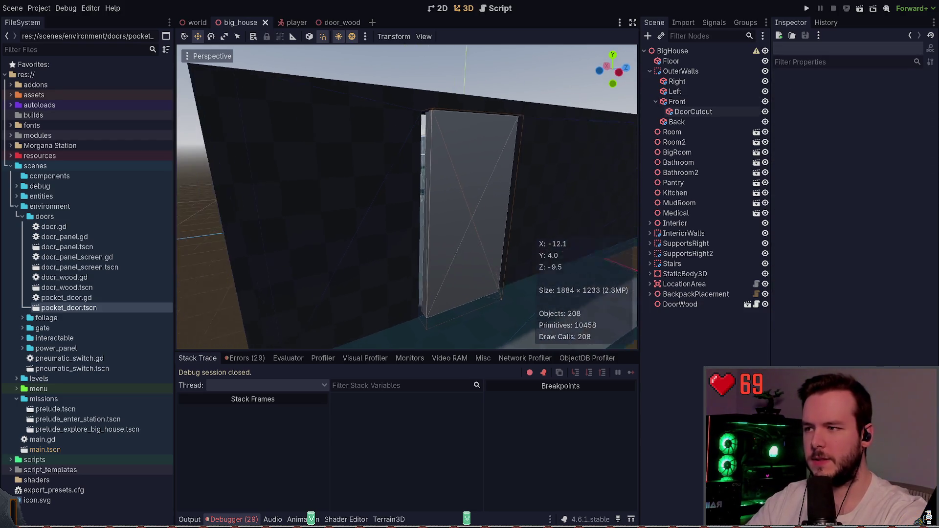
Move the DoorWood instance along Z to x -10.4, z -8.2 and save big_house.
click(707, 304)
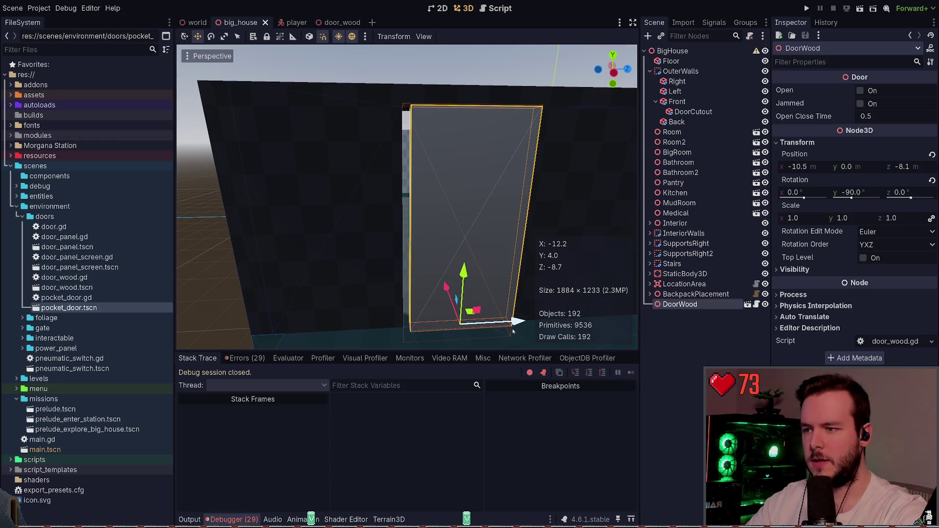
drag(510, 331, 479, 256)
drag(438, 286, 466, 255)
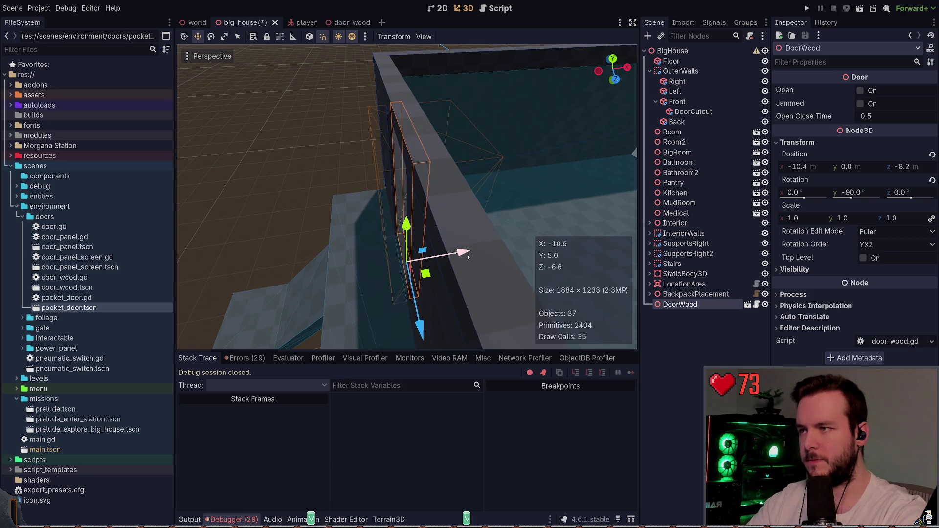
key(ctrl+s)
Open the DoorWood scene for editing, select its Door node, and run it with F6.
drag(407, 196, 426, 208)
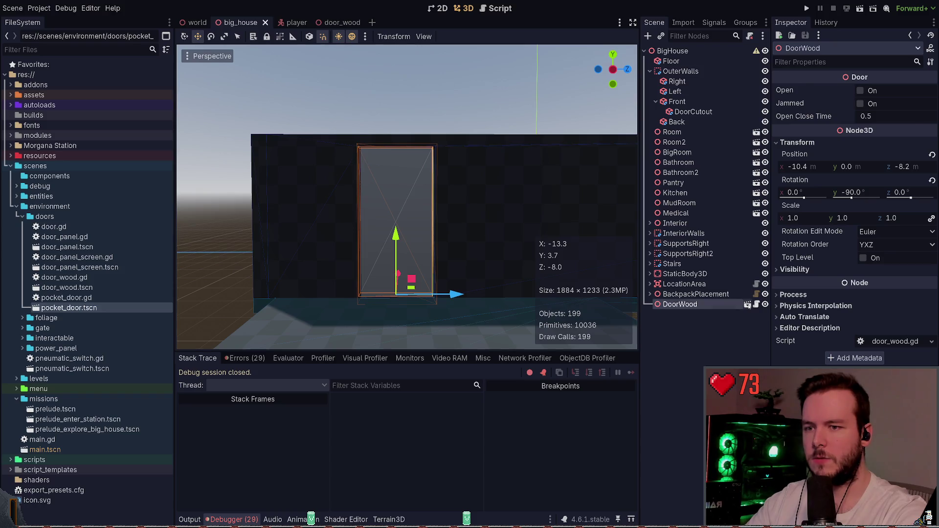
click(748, 305)
click(671, 60)
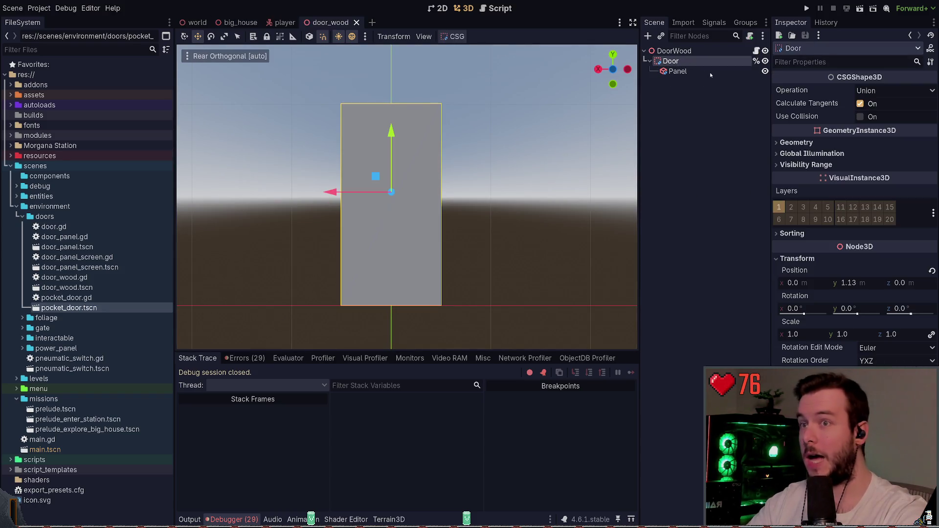
key(F6)
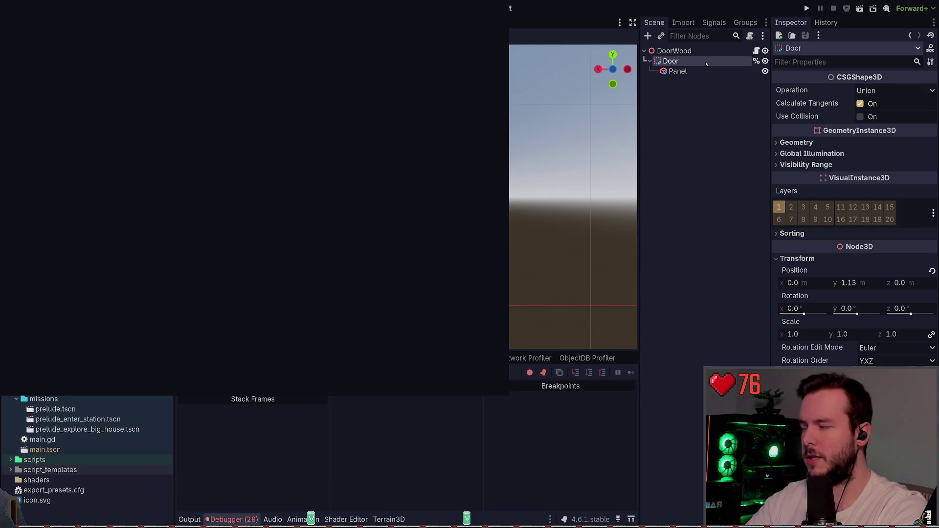
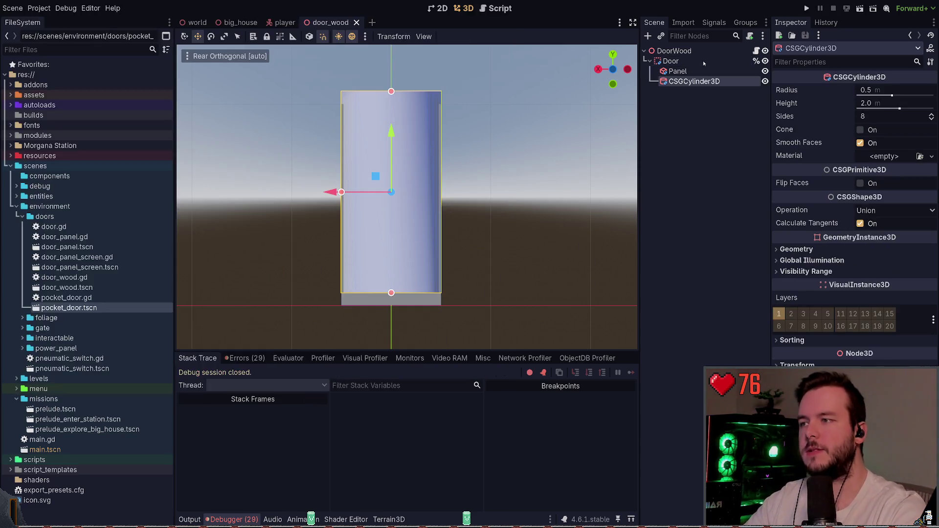
Orbit to view the cylinder in perspective and drag its height handle shorter.
scroll(402, 192, down, 2)
mouse_move(402, 193)
mouse_down()
mouse_move(411, 176)
mouse_move(426, 186)
mouse_up()
scroll(426, 186, up, 5)
scroll(448, 180, down, 3)
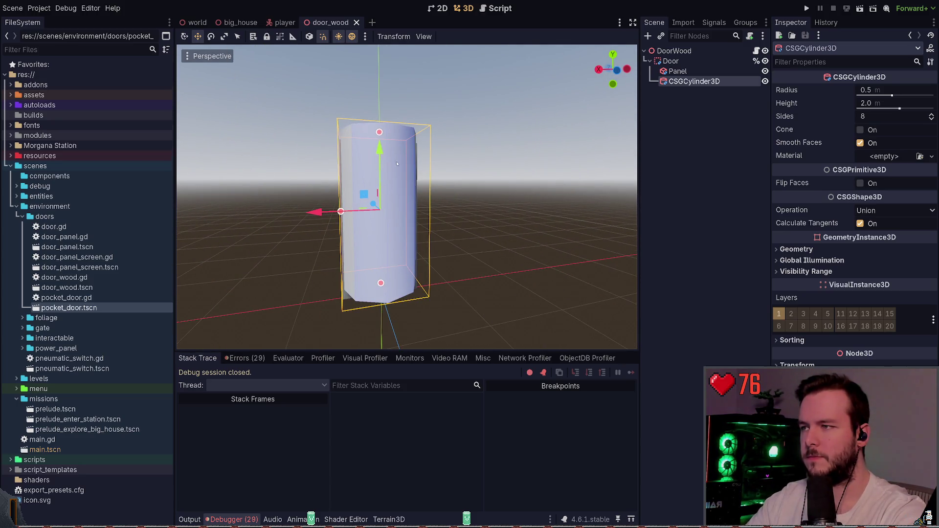
mouse_move(381, 133)
mouse_down()
mouse_move(381, 203)
mouse_move(381, 124)
mouse_move(382, 283)
mouse_up()
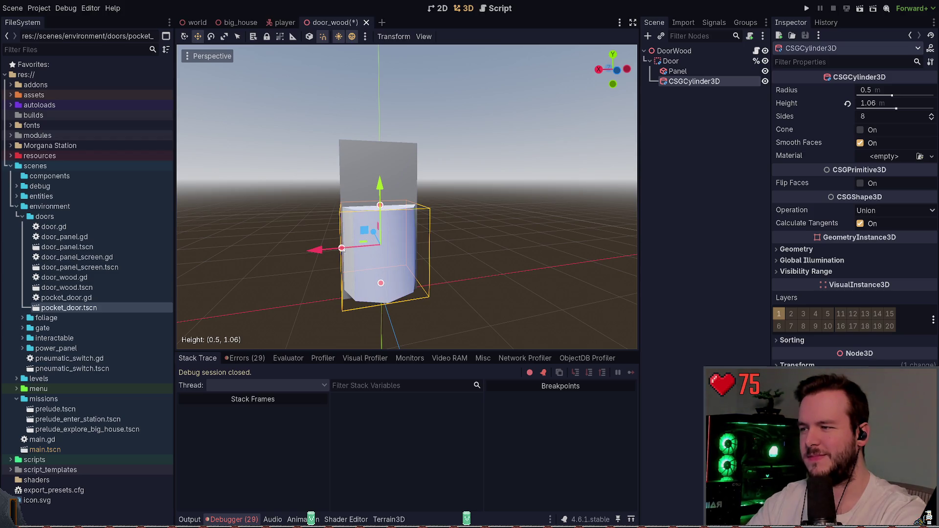
Set the cylinder's Radius to 0.07 in the Inspector and save.
drag(892, 96, 883, 100)
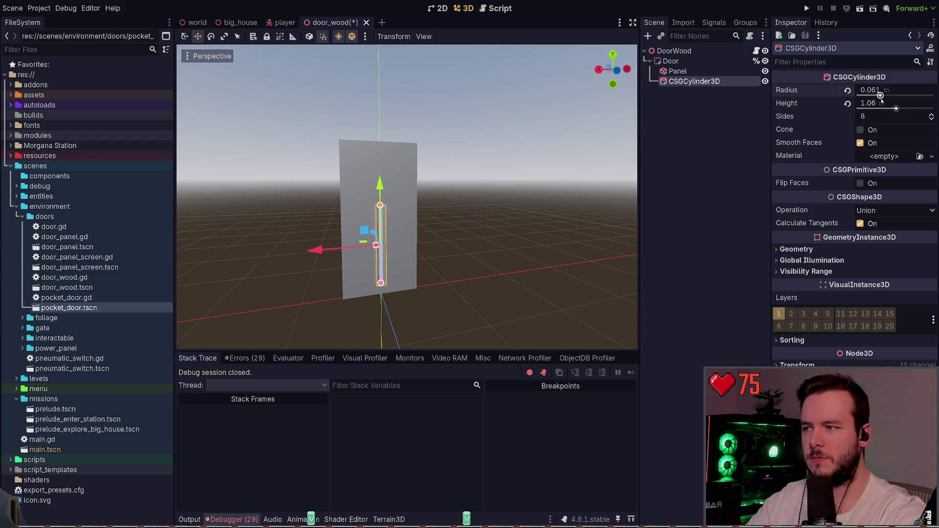
click(885, 98)
text(0.06)
key(Return)
key(ctrl+s)
click(905, 88)
text(0.08)
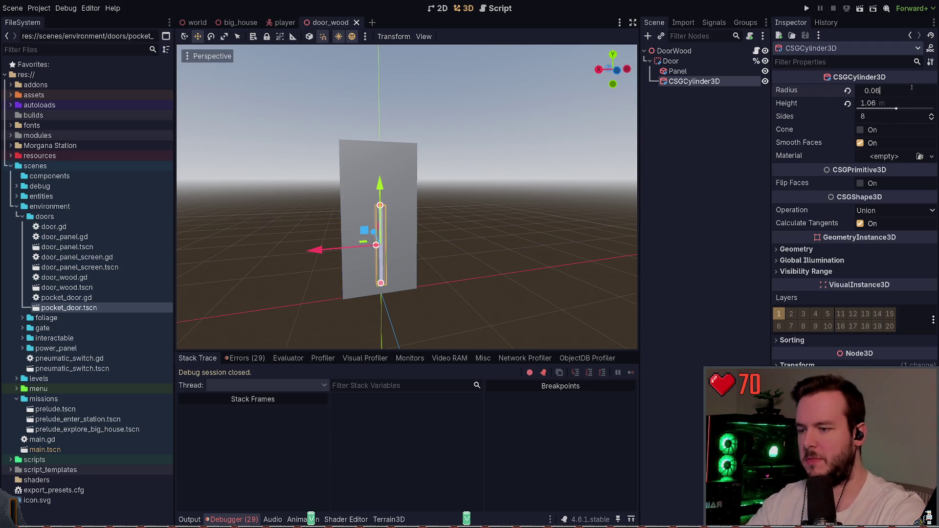
key(Return)
click(912, 88)
text(0.07)
key(Return)
key(ctrl+s)
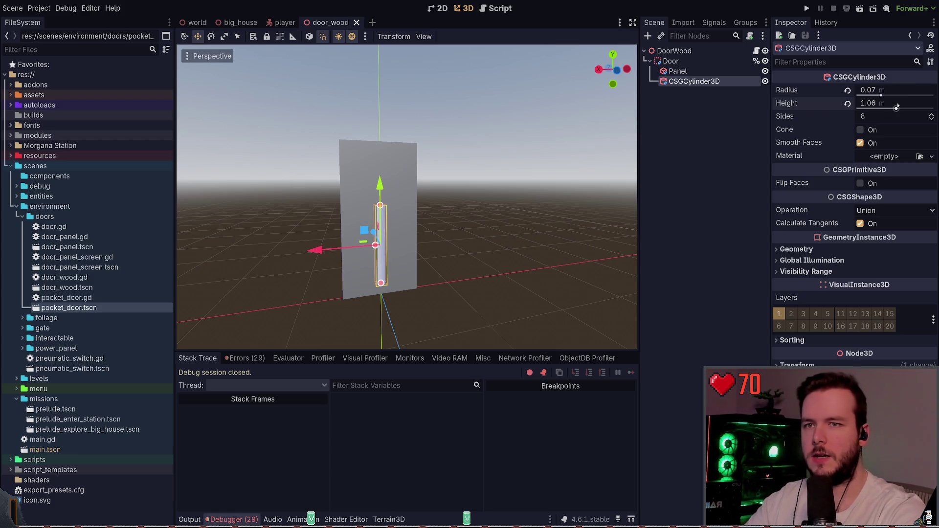
Set the cylinder's Height to 0.1 and save.
drag(896, 108, 885, 107)
click(885, 107)
key(Return)
key(ctrl+s)
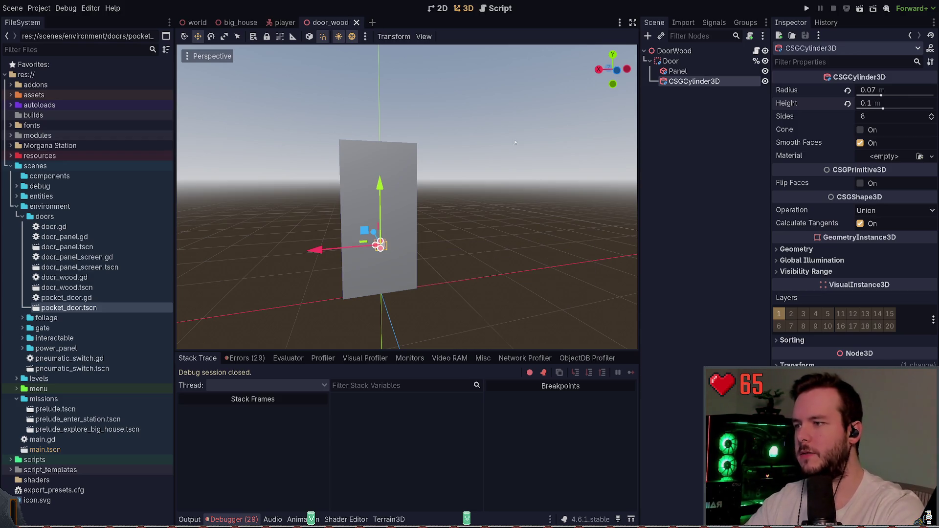
Rotate the knob -90° on X and place it near the door's right edge, then save.
key(e)
mouse_move(384, 274)
mouse_down()
mouse_move(384, 247)
mouse_move(414, 241)
mouse_move(389, 236)
mouse_up()
key(f)
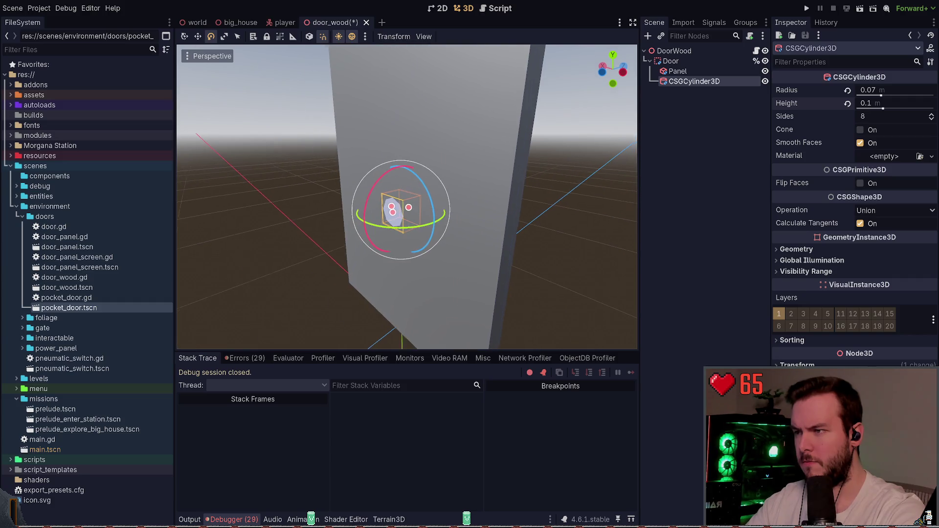
key(w)
drag(488, 188, 490, 188)
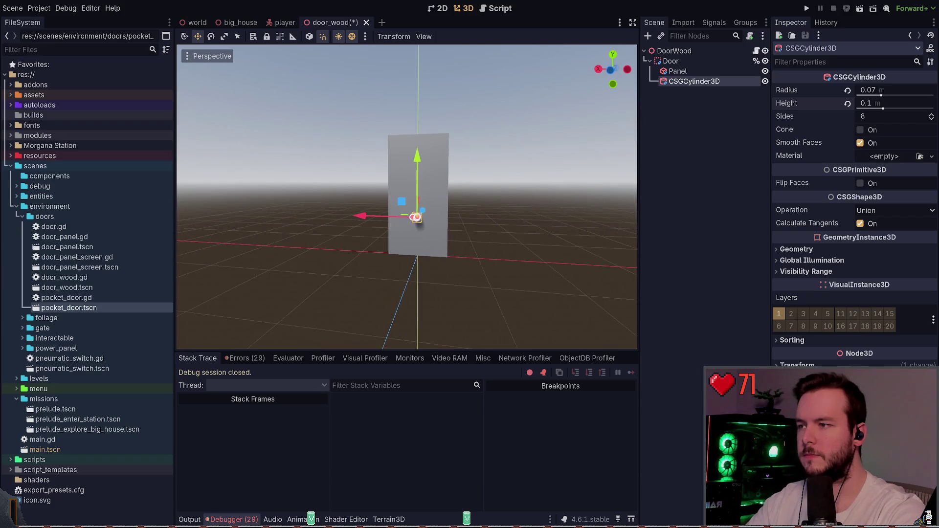
scroll(416, 215, up, 3)
mouse_move(389, 214)
mouse_down()
mouse_move(429, 169)
mouse_move(424, 155)
mouse_move(424, 168)
mouse_up()
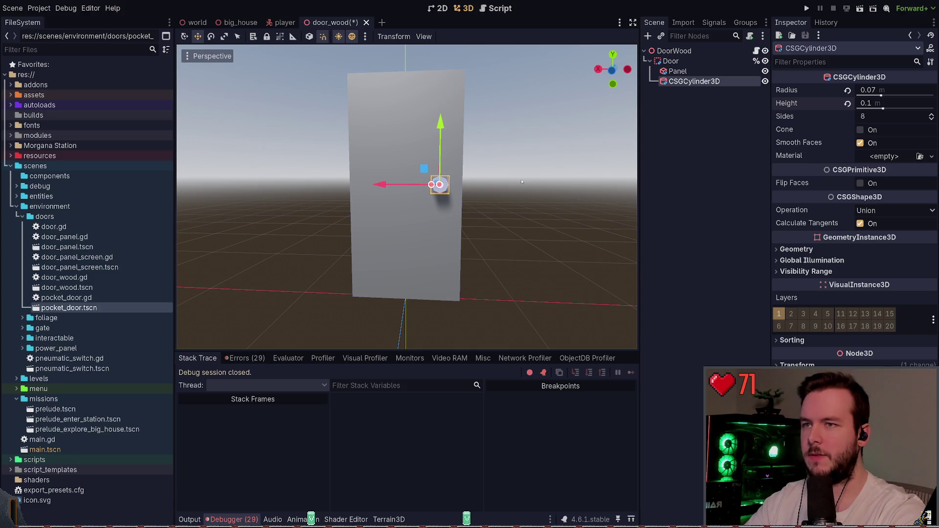
scroll(522, 182, down, 3)
key(ctrl+s)
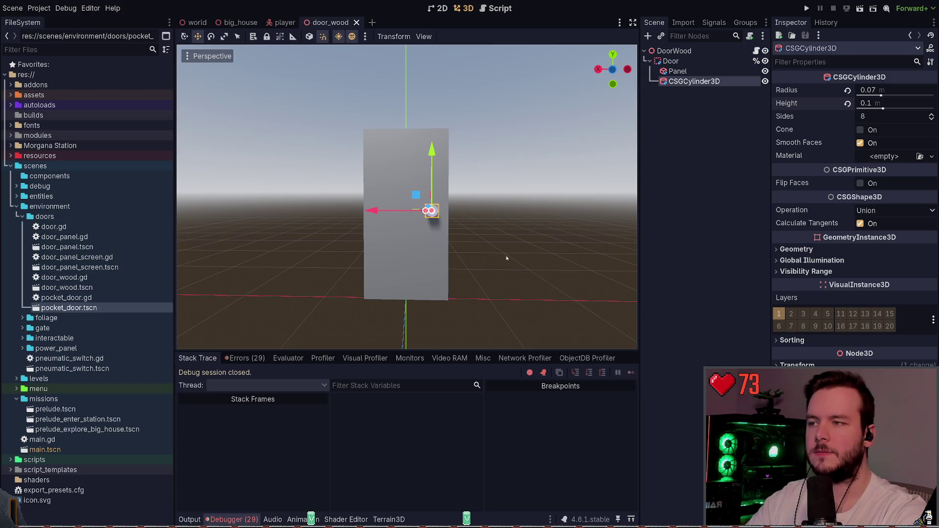
Add a Node3D child named Hinge under the DoorWood root.
click(504, 230)
key(ctrl+s)
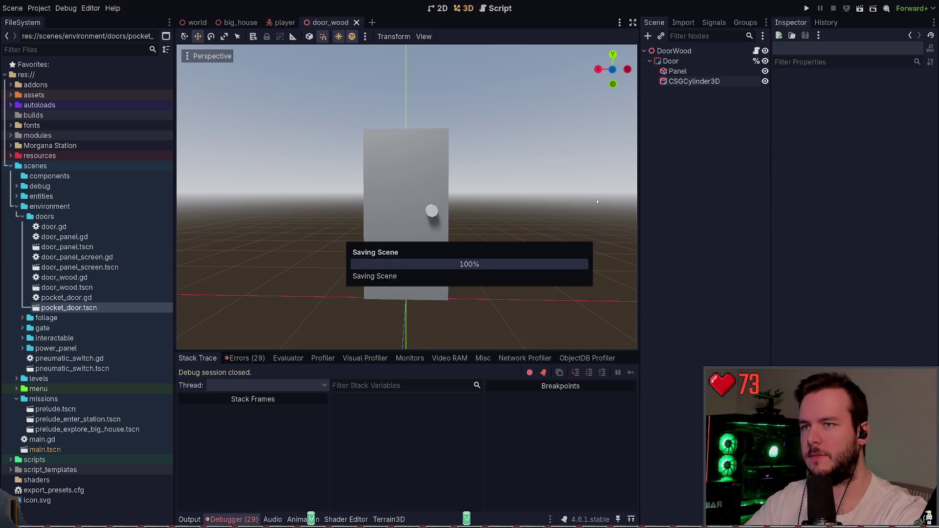
click(703, 81)
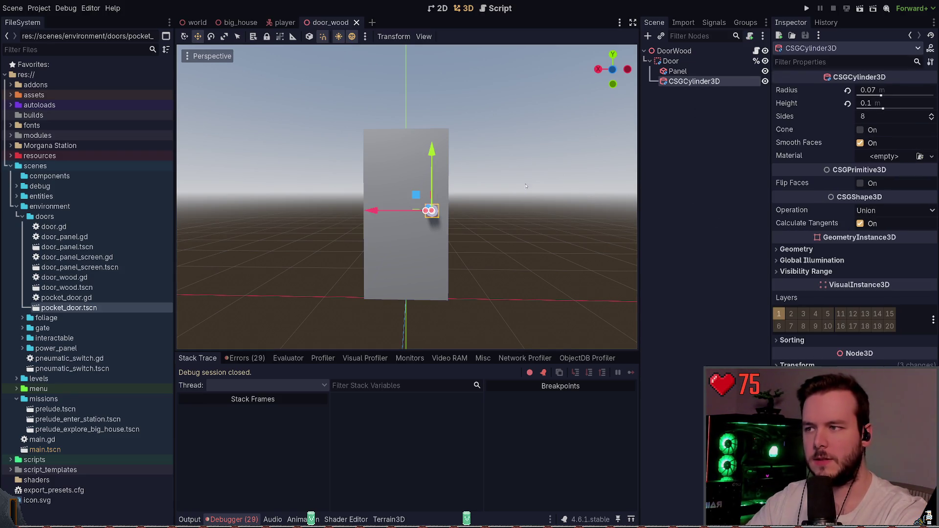
click(685, 60)
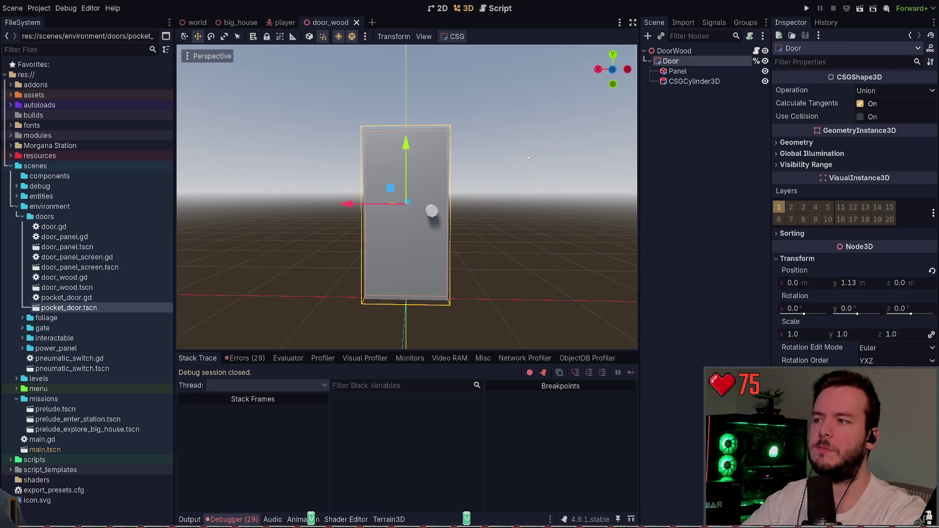
click(695, 50)
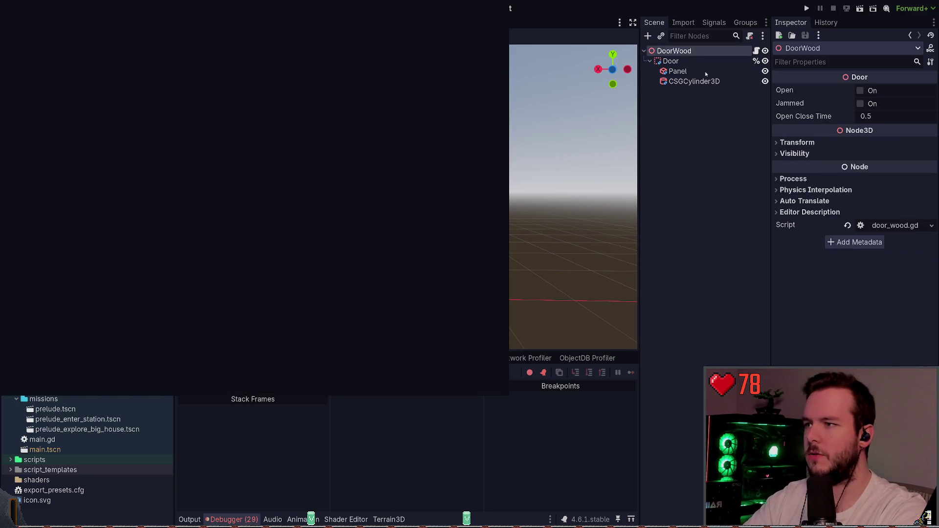
key(Return)
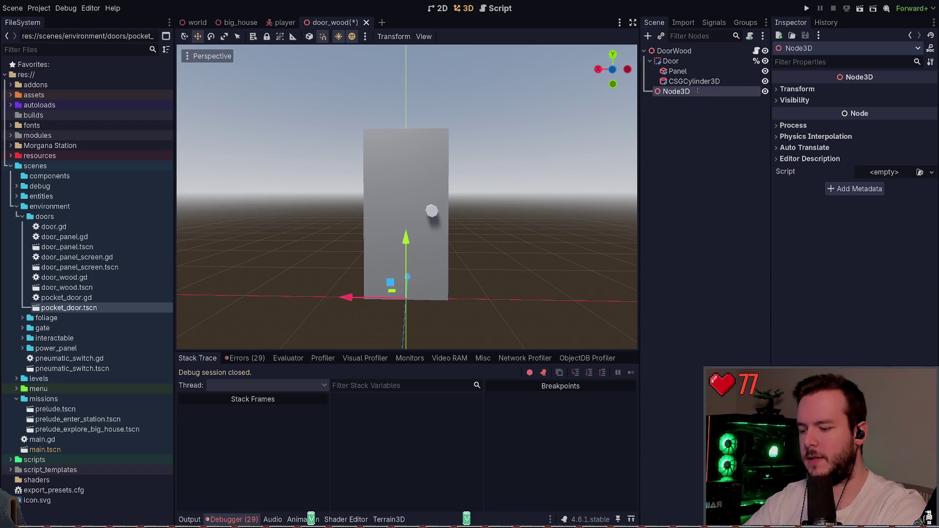
text(Hinge)
key(Return)
key(ctrl+s)
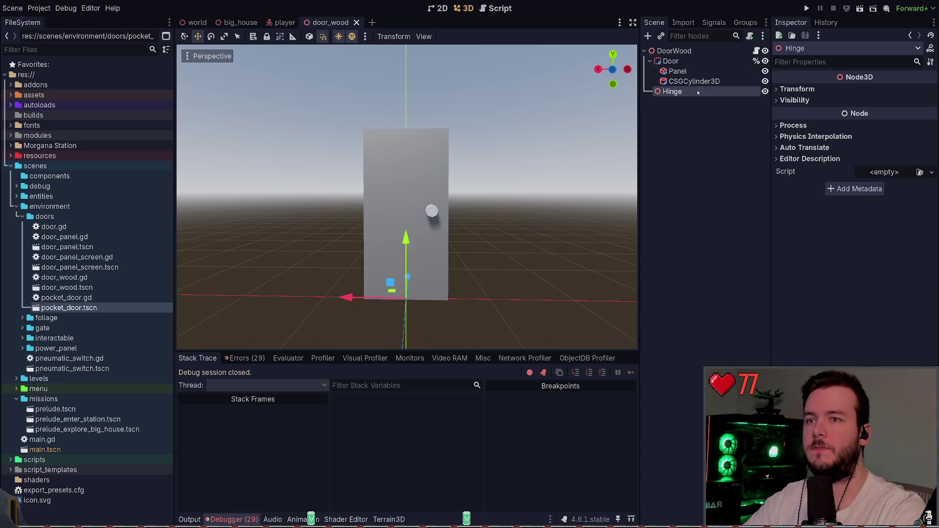
Move Hinge directly under DoorWood and nest Door in it, then undo the nesting.
drag(664, 94, 673, 62)
click(670, 73)
key(ctrl+s)
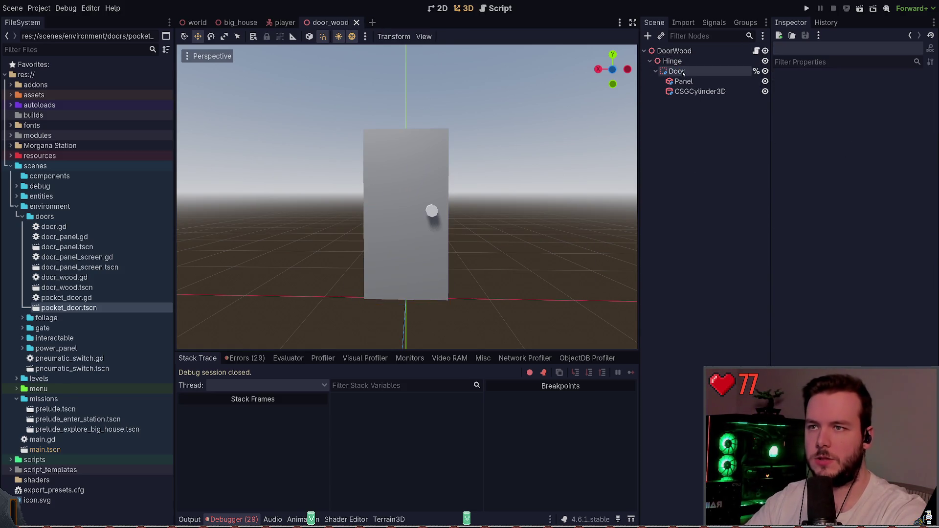
click(684, 73)
key(Up)
key(ctrl+z)
key(Up)
Drag Door into the Hinge node and save the scene.
key(g)
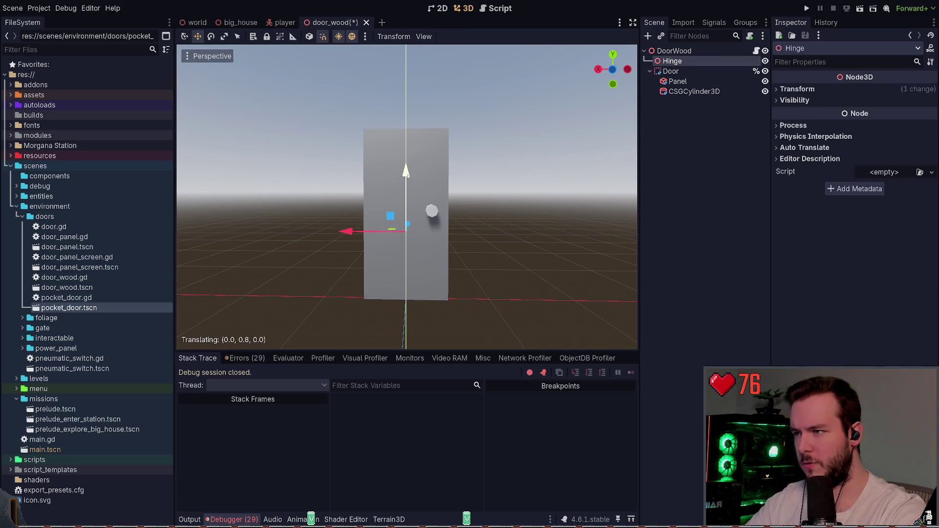
key(x)
key(Escape)
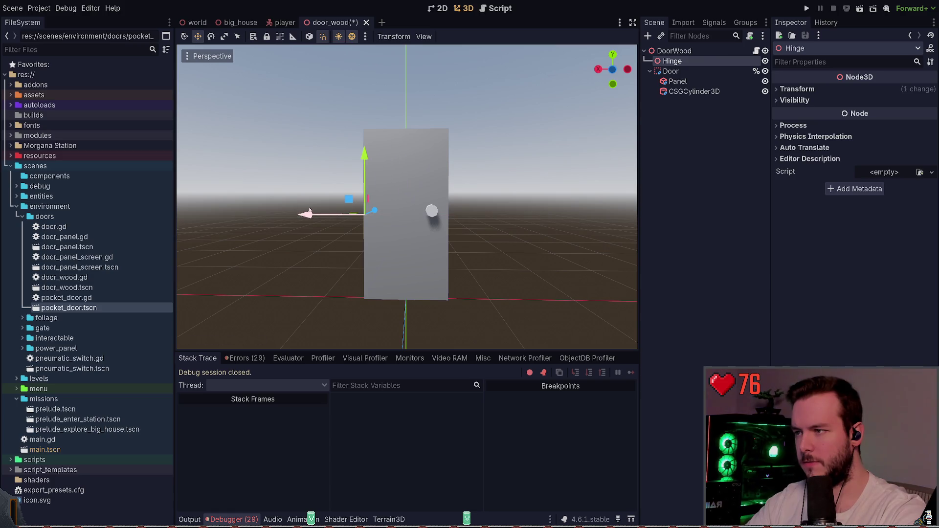
drag(672, 71, 672, 61)
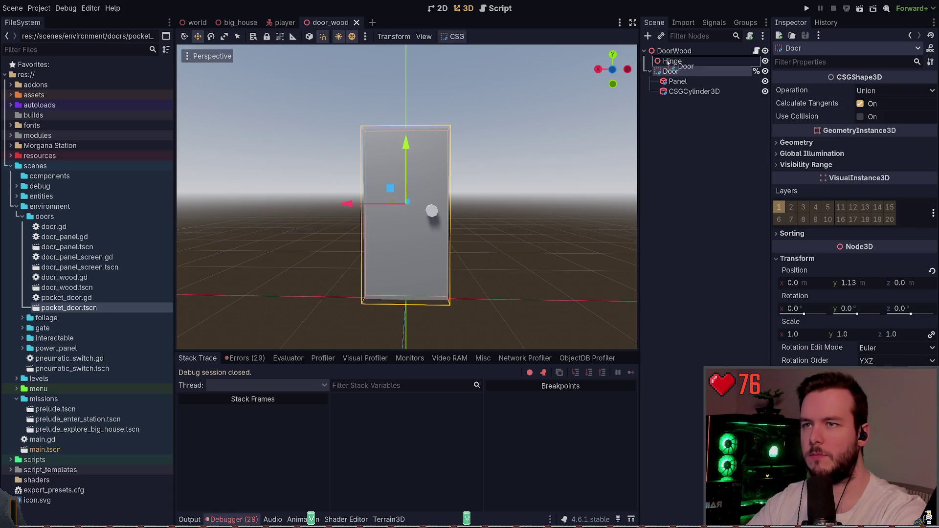
click(685, 62)
key(ctrl+s)
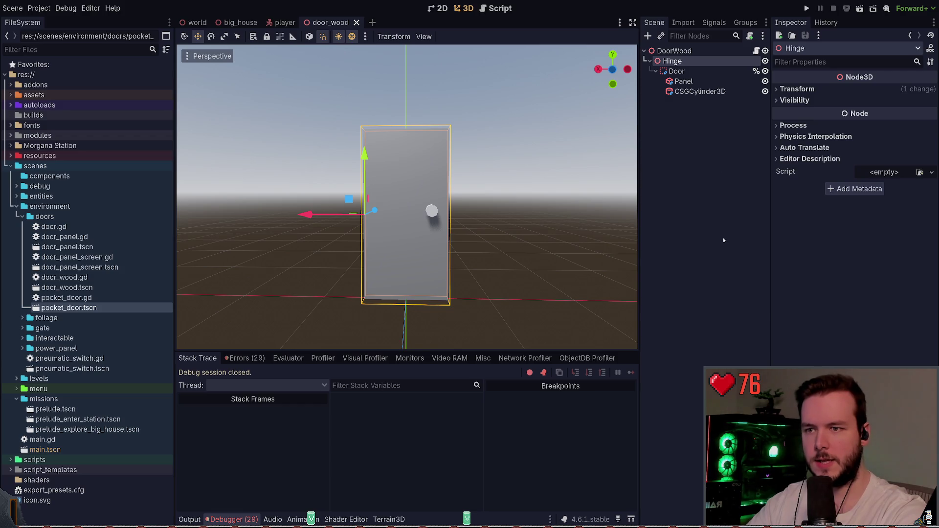
click(715, 92)
Add an InteractableArea under the knob with a CollisionShape3D child.
key(F5)
key(Return)
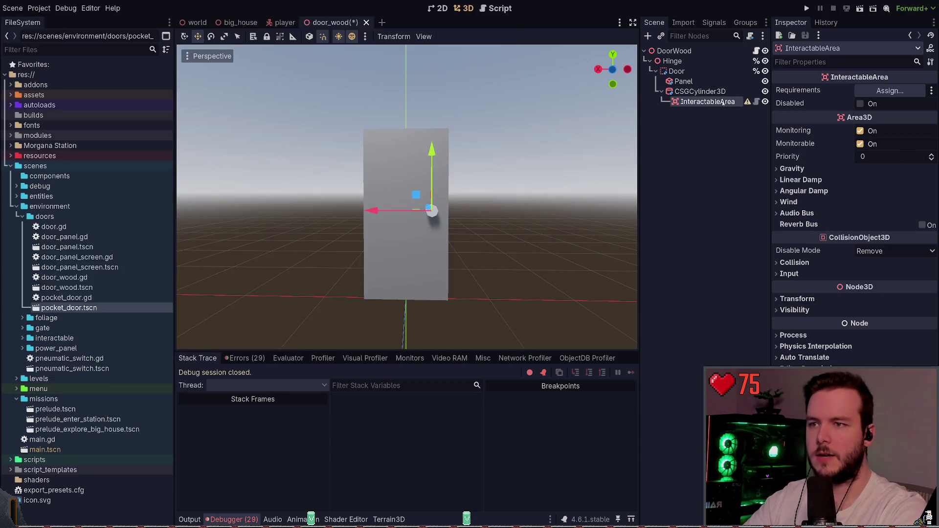
key(ctrl+a)
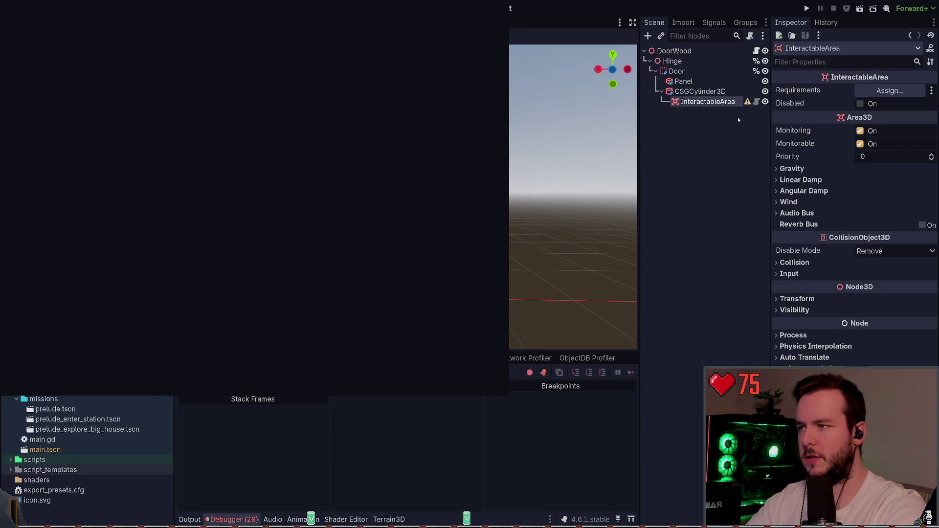
key(Return)
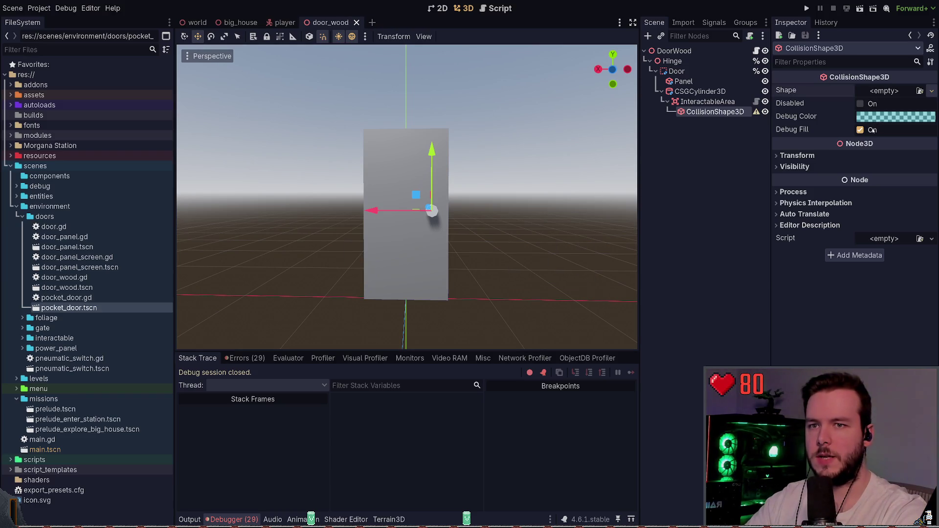
Give the collision a BoxShape3D shrunk to 0.2 around the knob, and save.
click(884, 91)
click(895, 103)
mouse_move(446, 214)
mouse_down()
mouse_move(431, 215)
mouse_move(440, 217)
mouse_up()
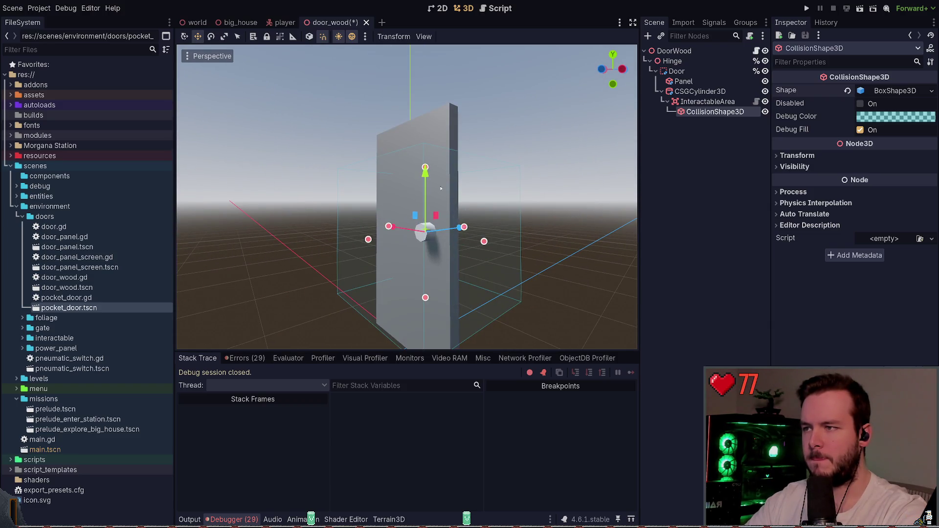
drag(426, 300, 426, 246)
drag(369, 240, 406, 235)
drag(484, 241, 446, 234)
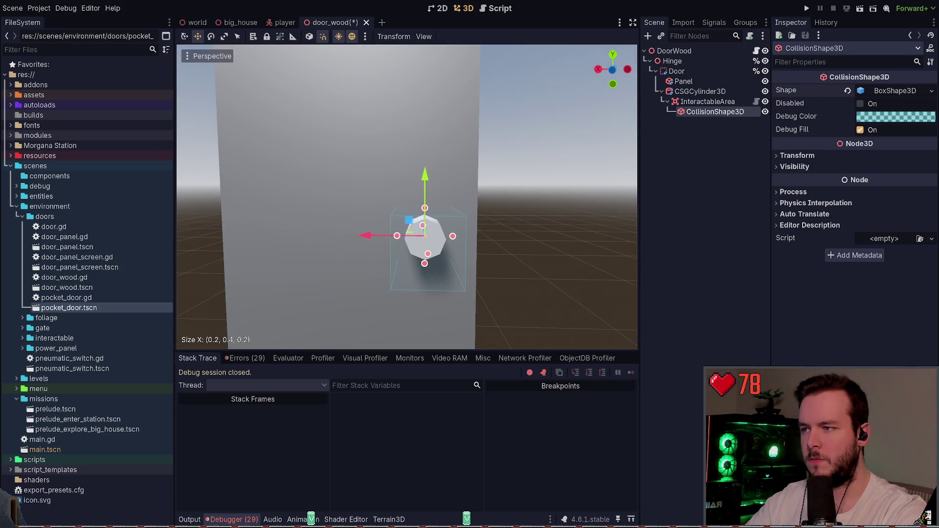
drag(421, 264, 422, 254)
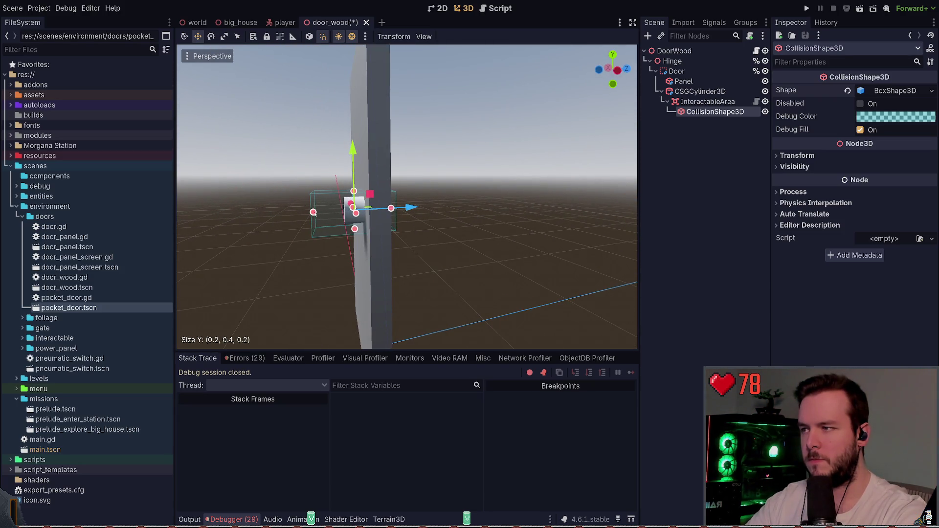
drag(329, 213, 401, 210)
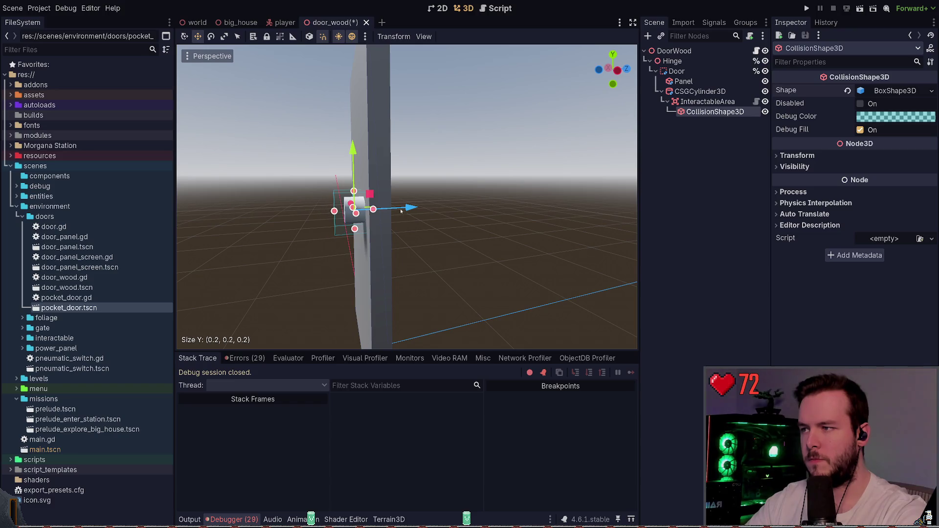
click(495, 240)
key(ctrl+s)
Inspect the knob's collision shape, zooming the viewport in and out around the door.
scroll(415, 205, up, 3)
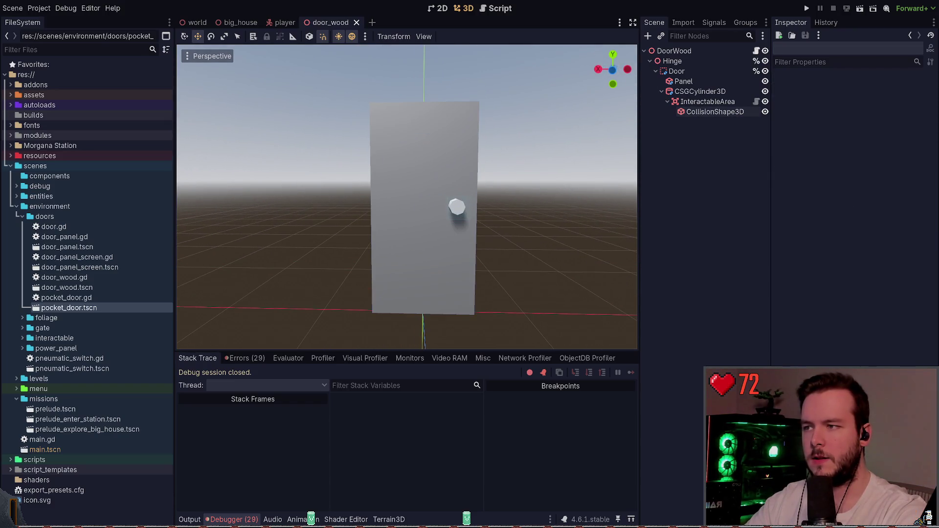
click(715, 112)
click(704, 196)
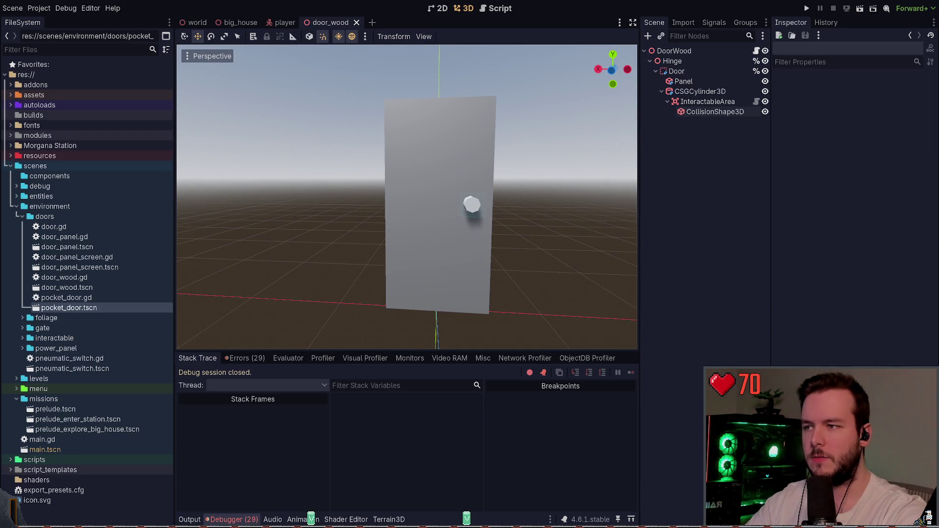
scroll(408, 196, down, 5)
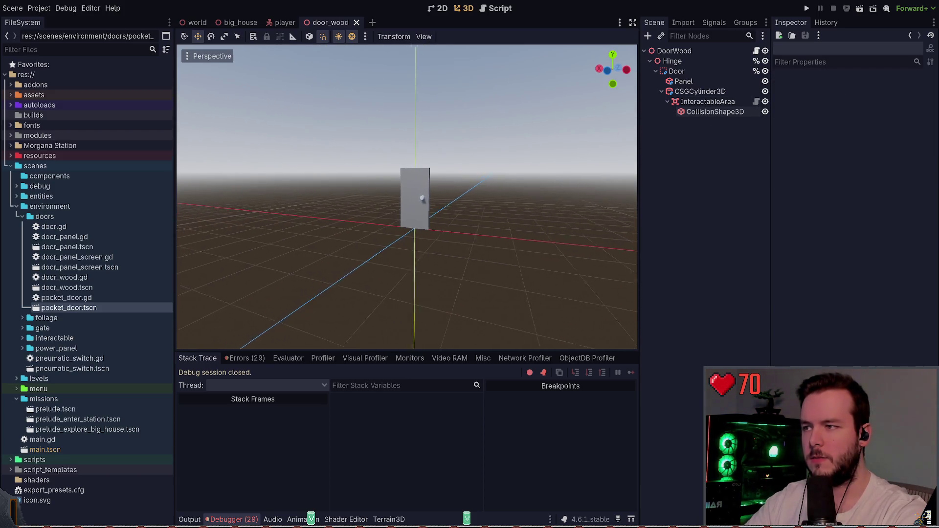
scroll(408, 196, up, 8)
scroll(407, 196, down, 5)
scroll(407, 196, up, 4)
scroll(408, 196, down, 2)
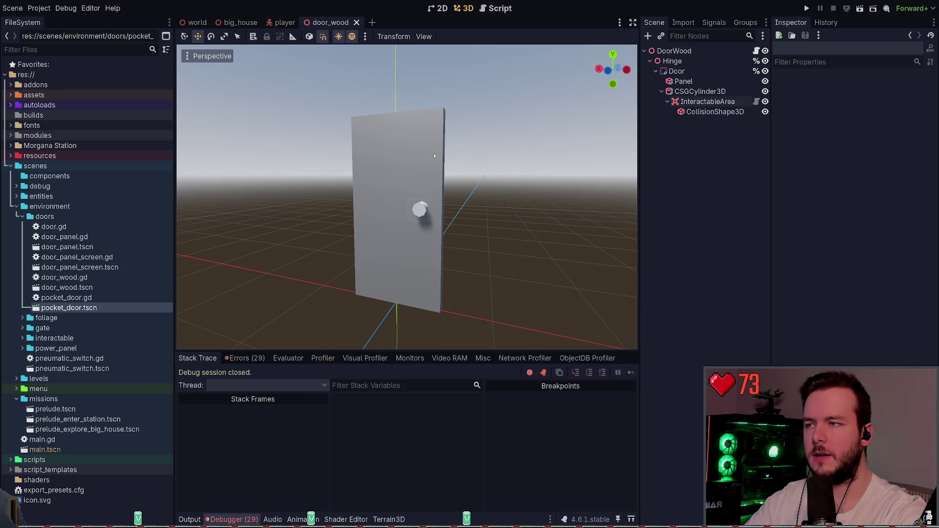
Open the door_wood.gd script, check the Hinge node's name, and move to the code editor.
click(757, 50)
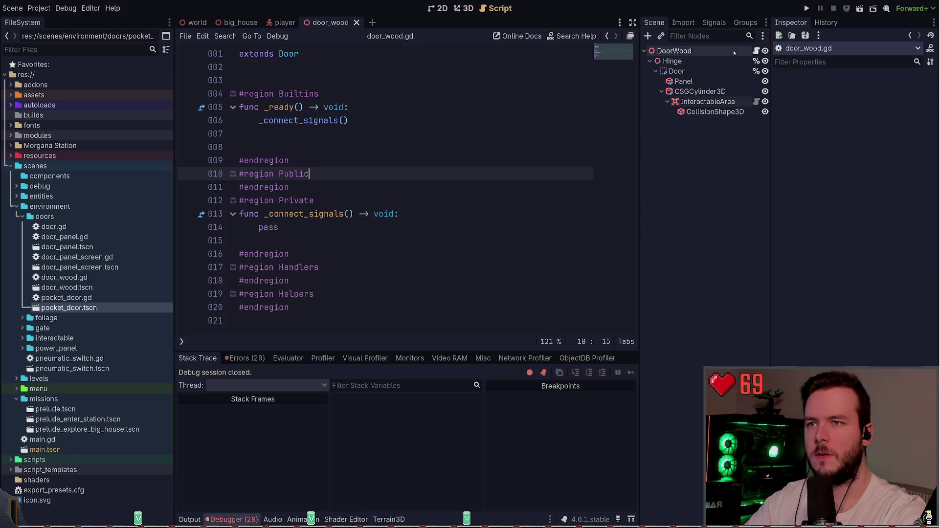
click(673, 60)
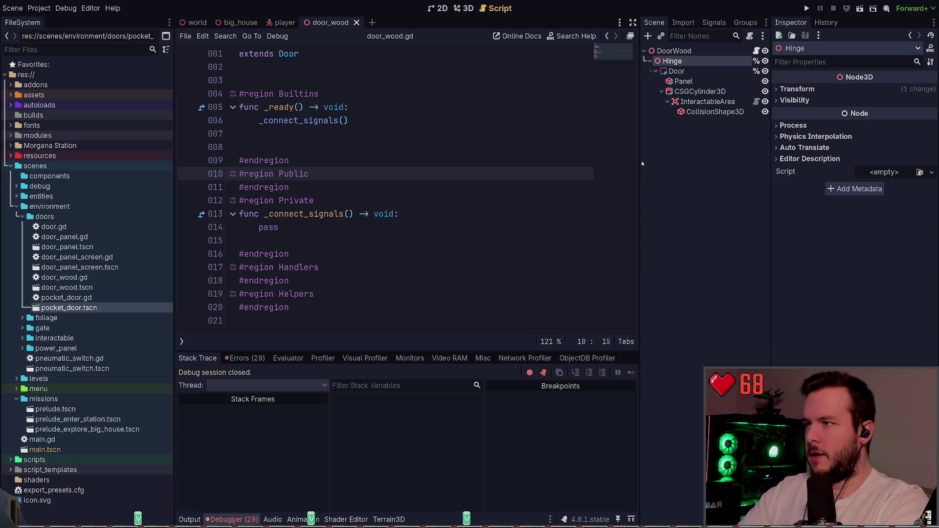
key(alt+Tab)
key(space)
key(space)
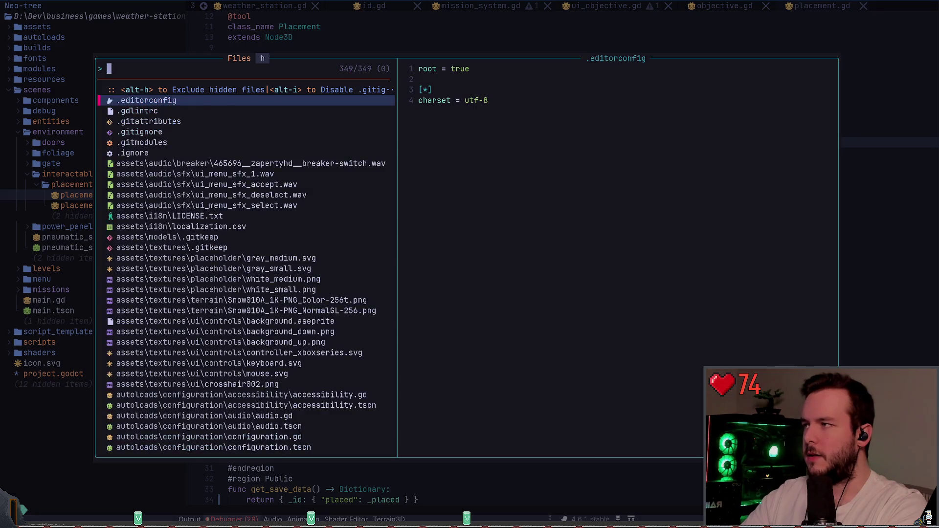
text(wood)
key(Return)
key(j)
text(o@onready var )
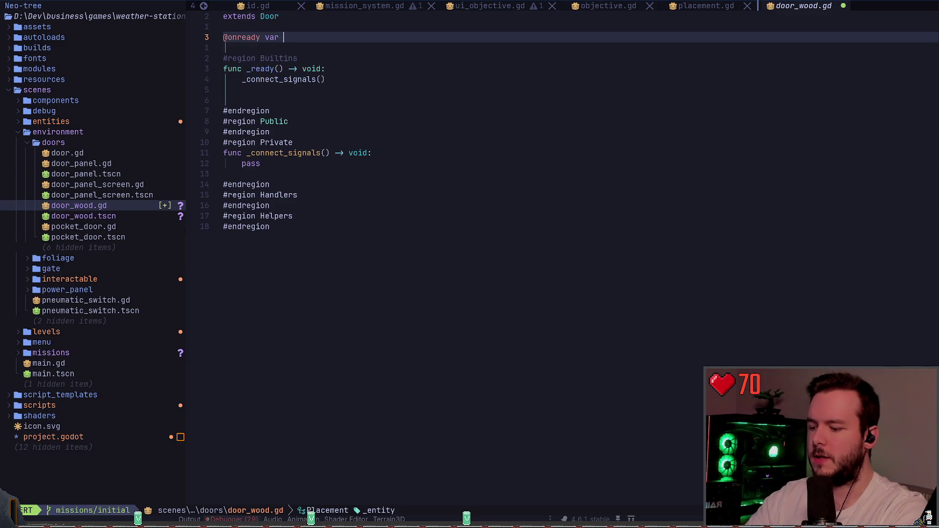
text(hinge: )
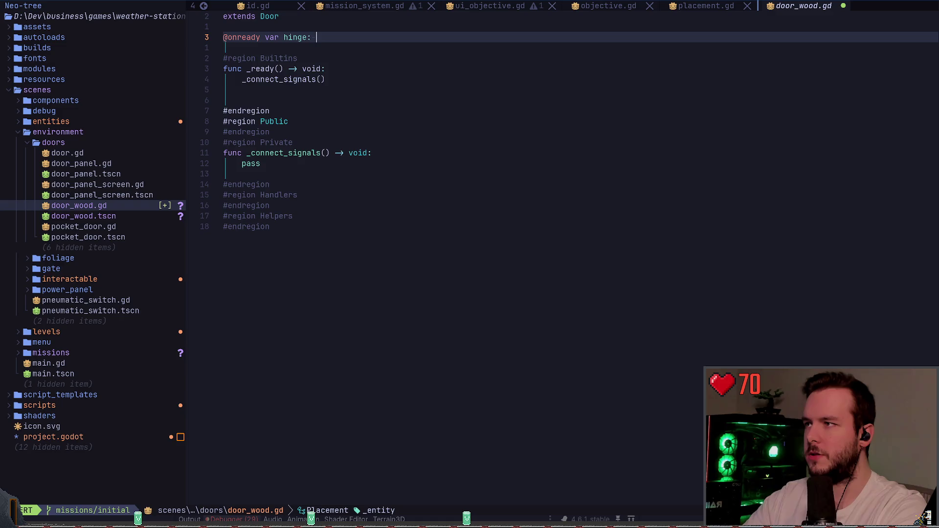
text(Node3D)
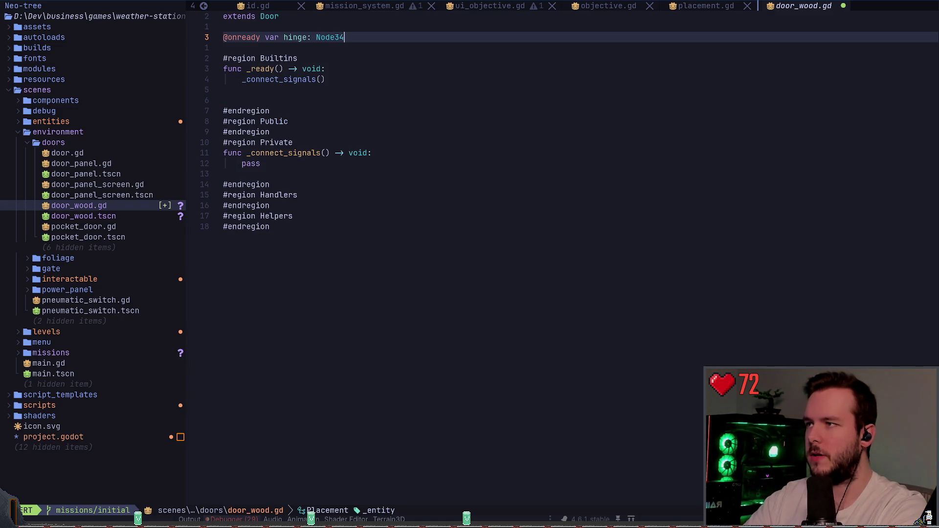
text( = %H)
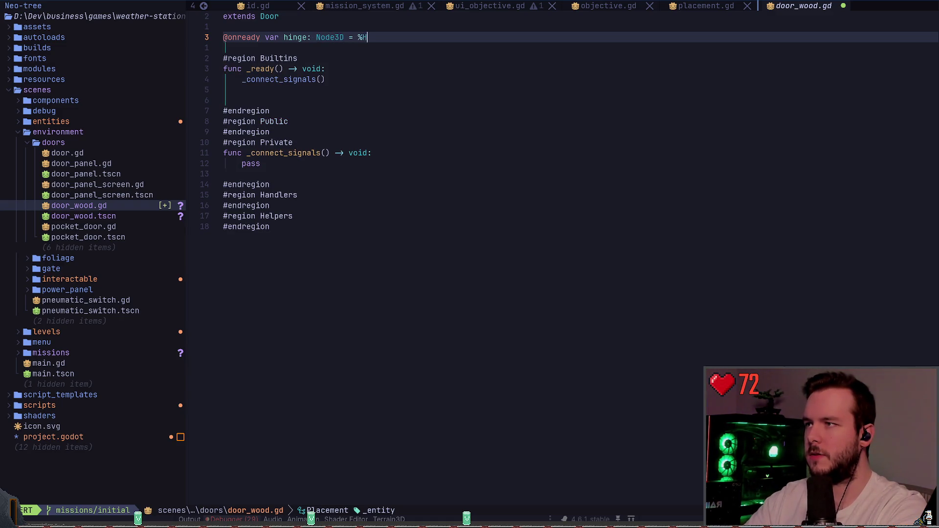
key(Escape)
text(? =)
key(Return)
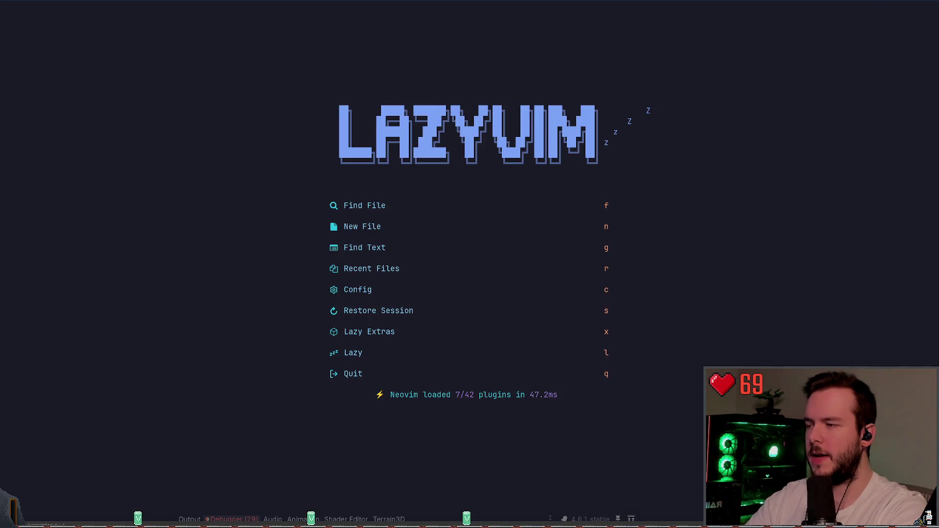
key(s)
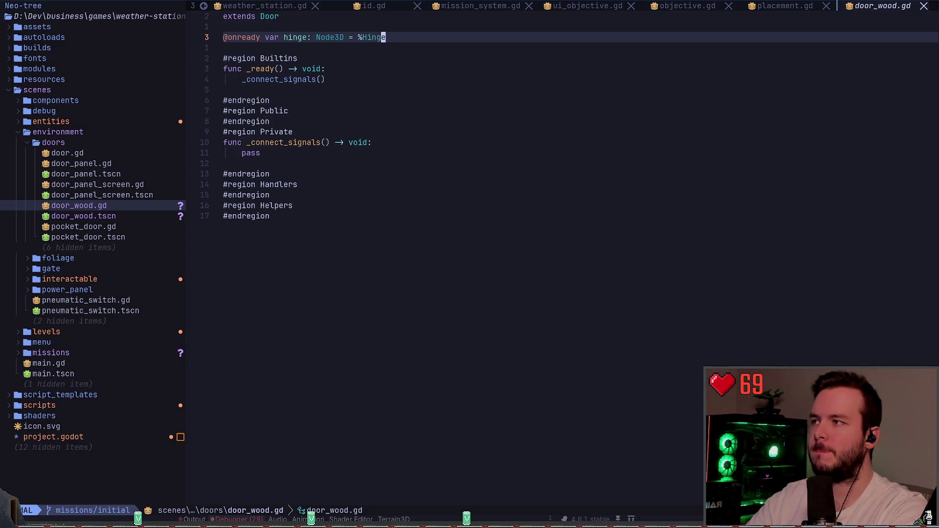
text(o@onready v)
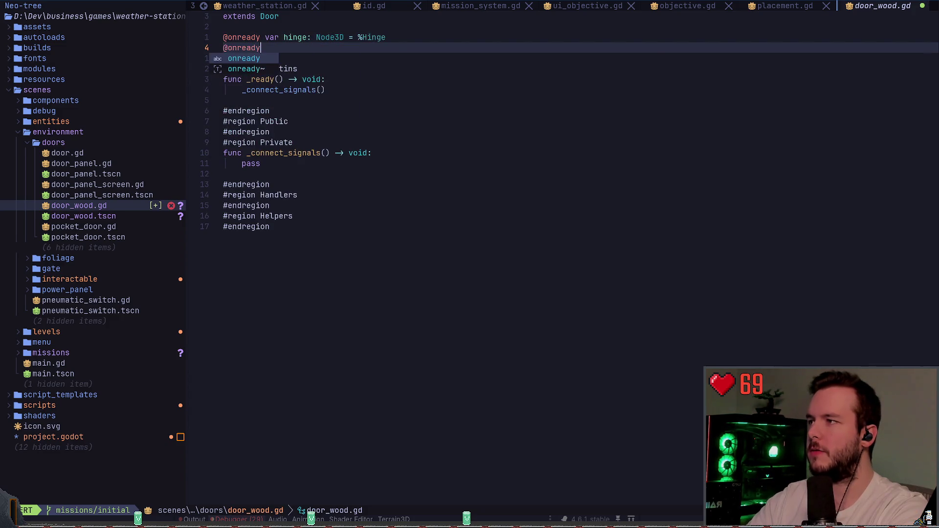
text(ar )
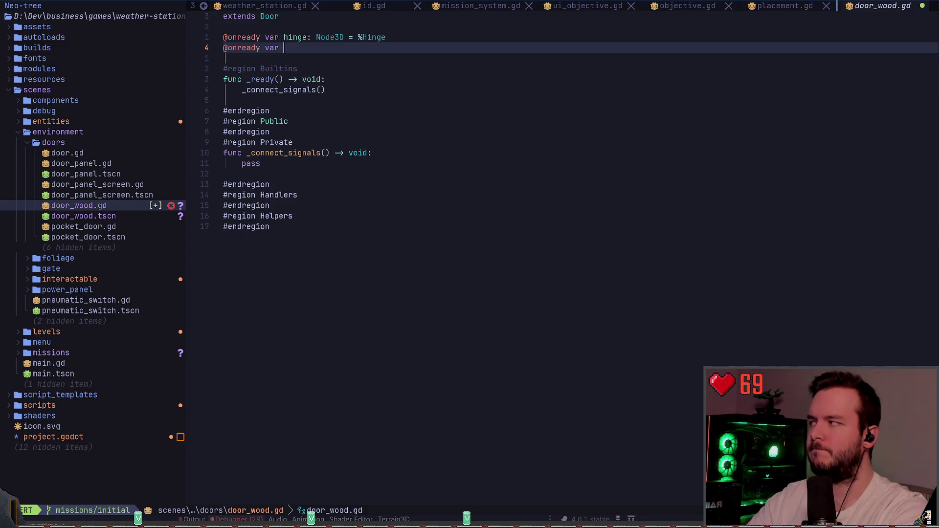
text(do)
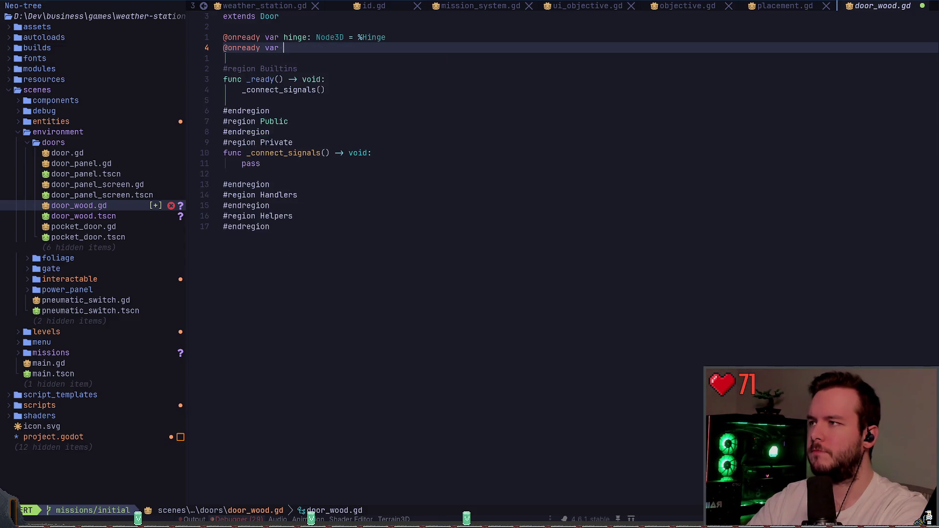
text(or_knob:int)
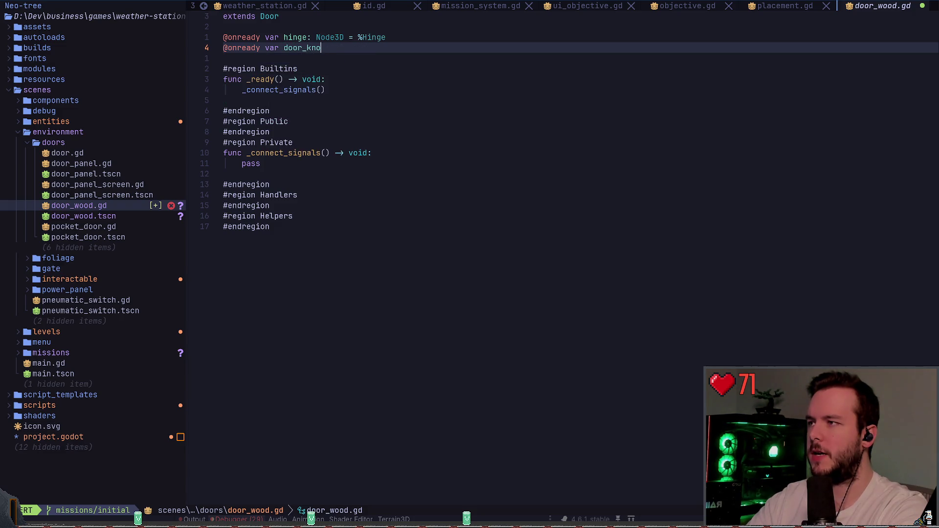
key(BackSpace)
key(BackSpace)
key(BackSpace)
text(_area: )
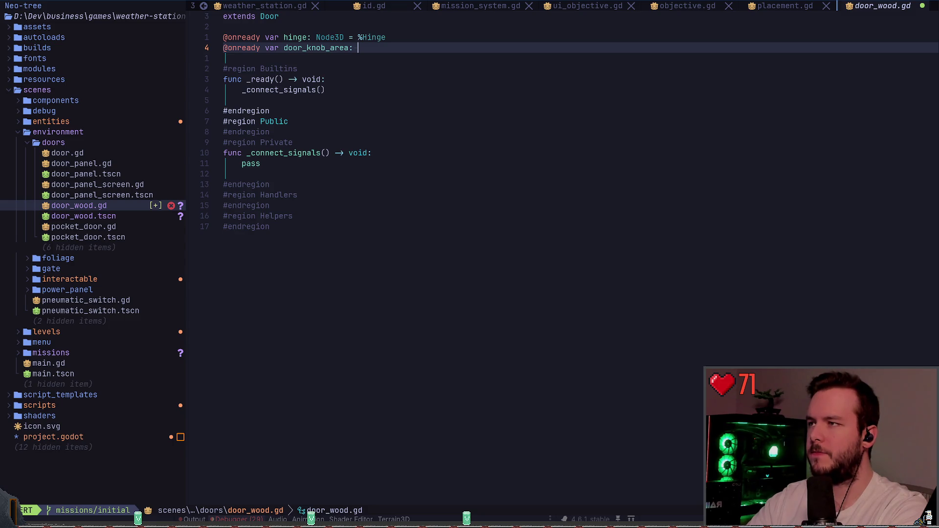
text(InteractableArea)
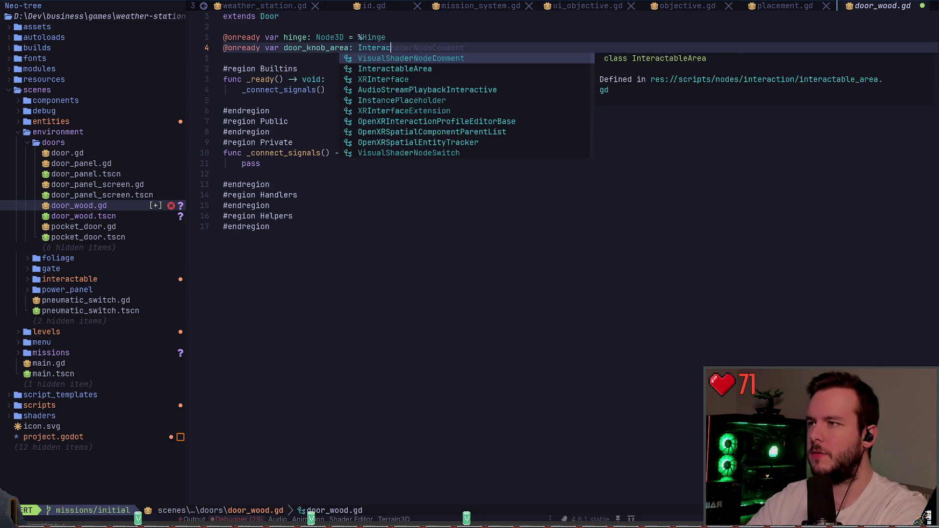
text( = %Do)
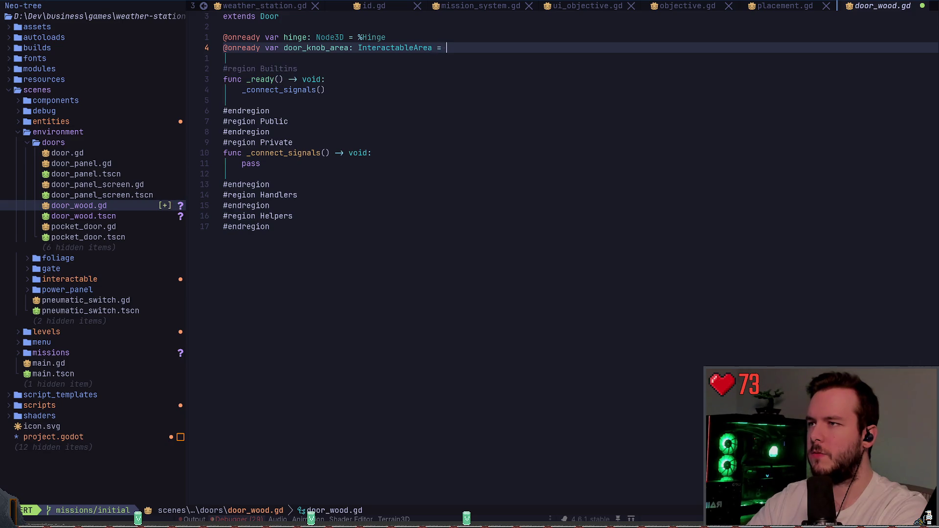
text(orKNo)
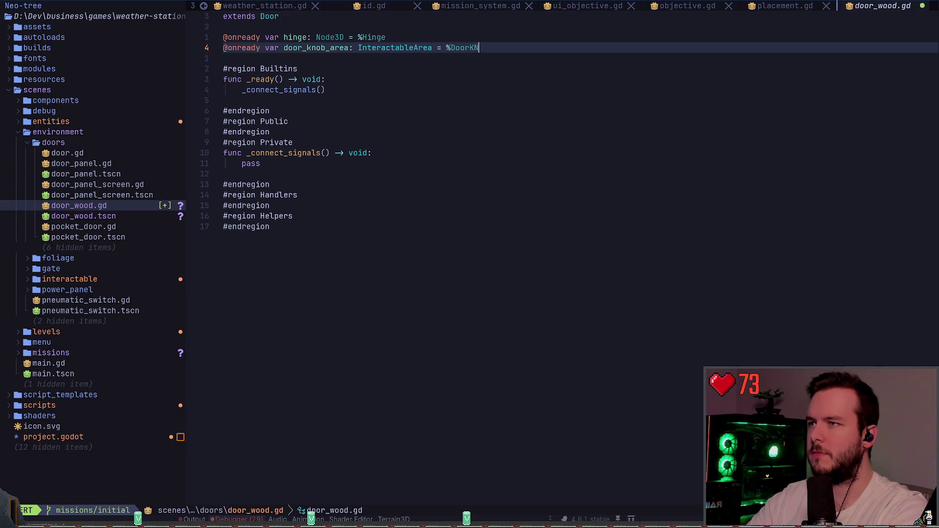
text(a)
key(Escape)
Change the onready line to `knob_area = %KnobArea` and save door_wood.gd with :w.
key(alt+Tab)
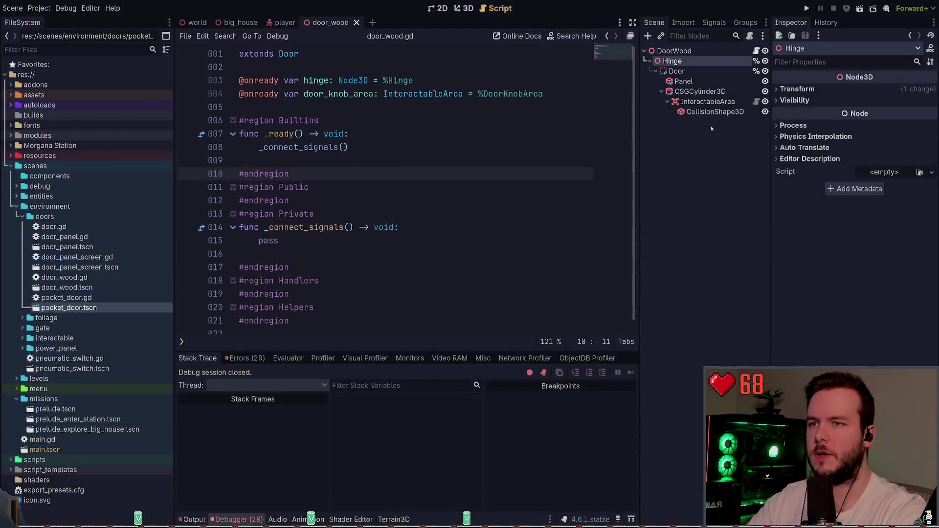
key(alt+Tab)
key(x)
key(x)
key(x)
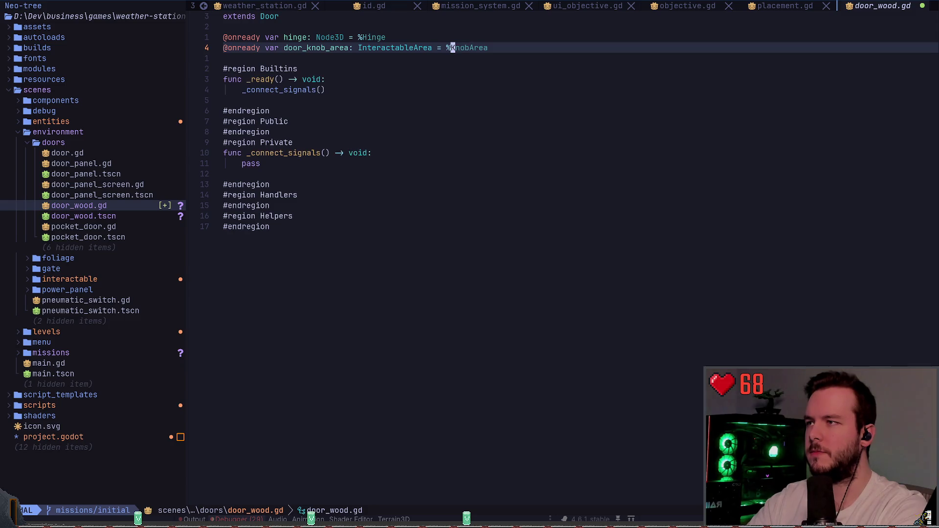
text(wdf_:w)
key(Return)
In Godot, rename CSGCylinder3D to Knob and InteractableArea to KnobArea.
key(alt+Tab)
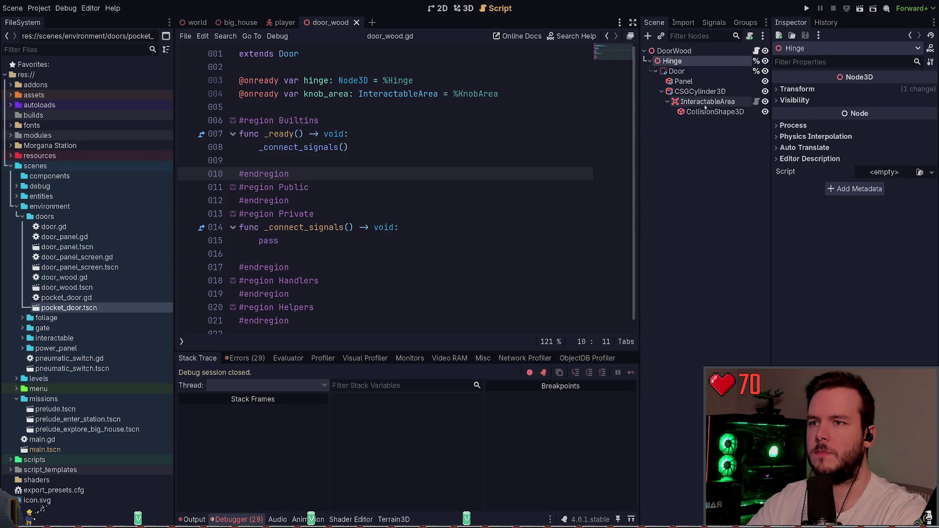
click(700, 91)
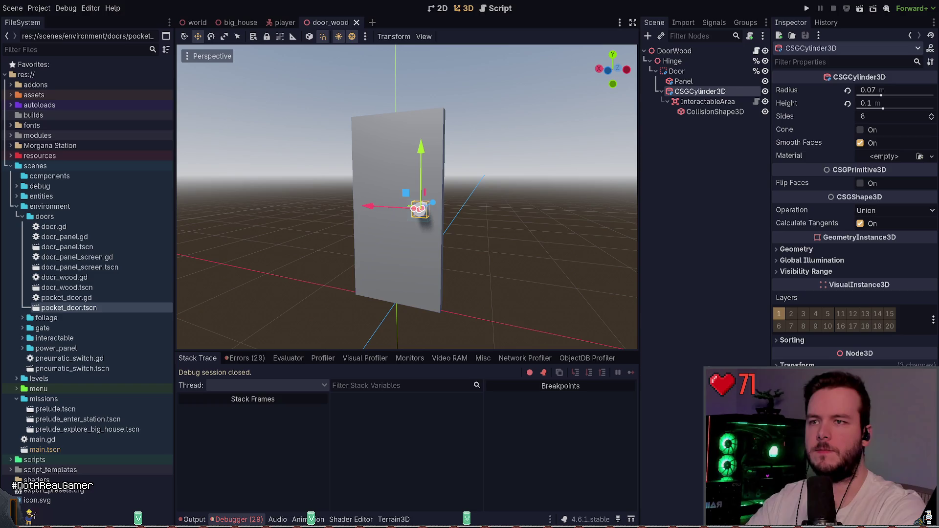
text(Knob)
key(Return)
click(716, 102)
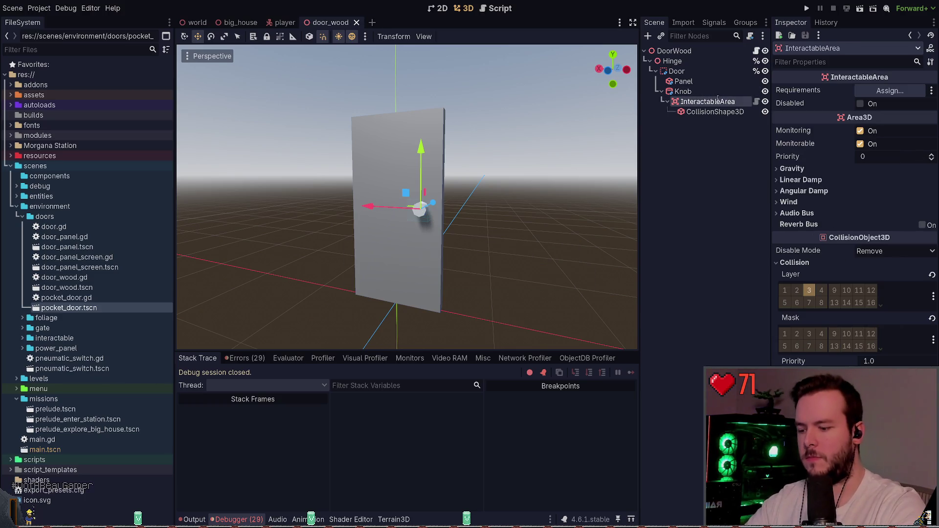
double_click(708, 101)
text(KnobArea)
key(Return)
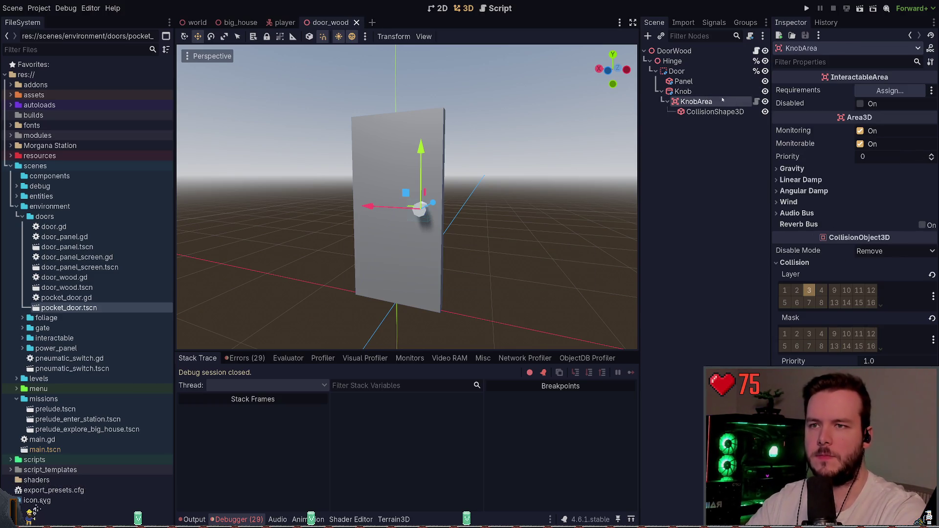
key(alt+Tab)
key(colon)
key(Escape)
Connect knob_area.interacted to toggle inside _ready and save door_wood.gd.
key(j)
key(j)
key(j)
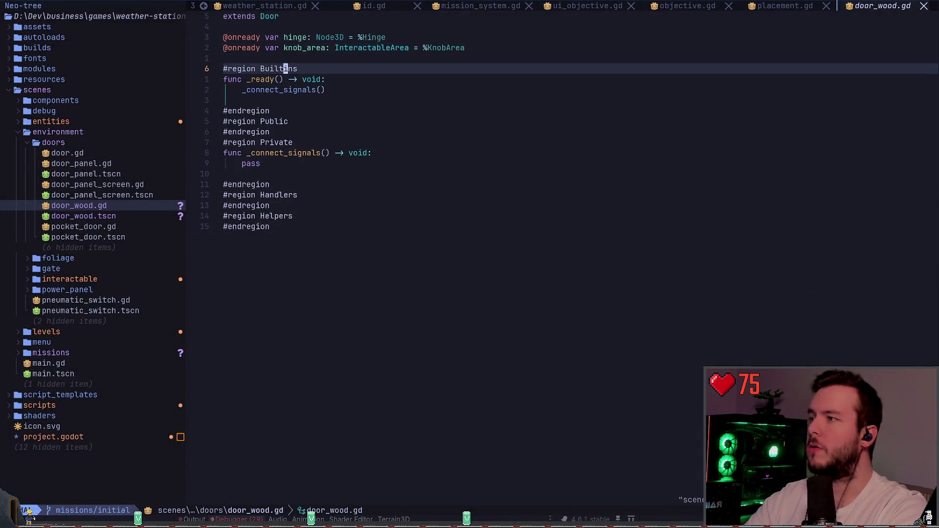
text(oknob_area.)
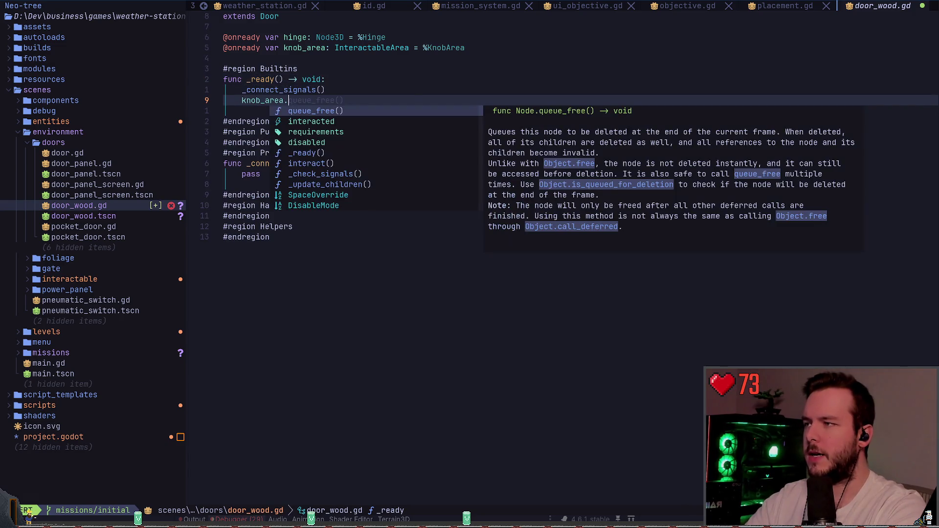
text(interacted.connect()
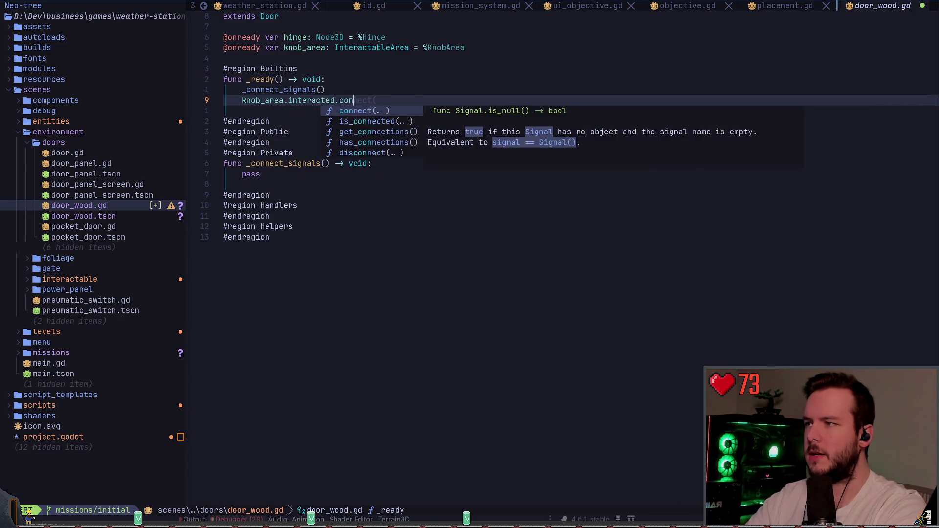
text(_c)
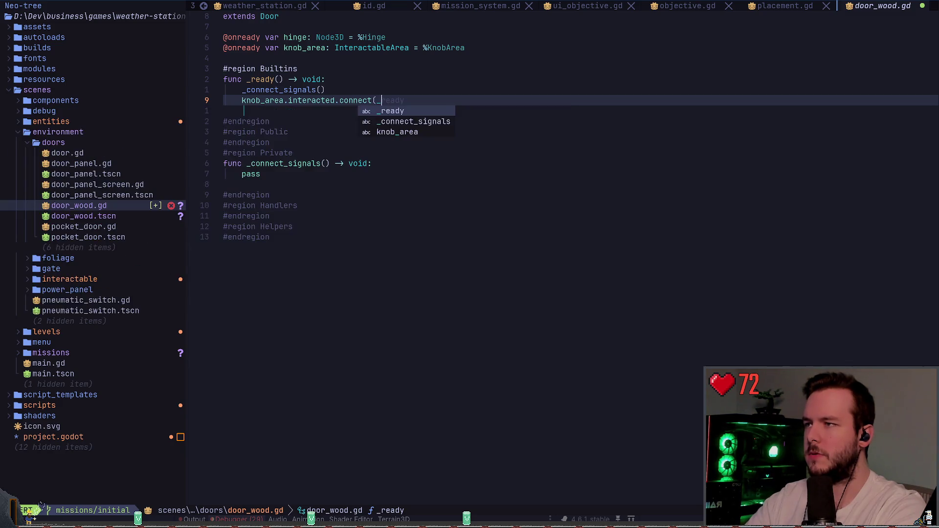
key(BackSpace)
key(BackSpace)
key(Escape)
key(shift+o)
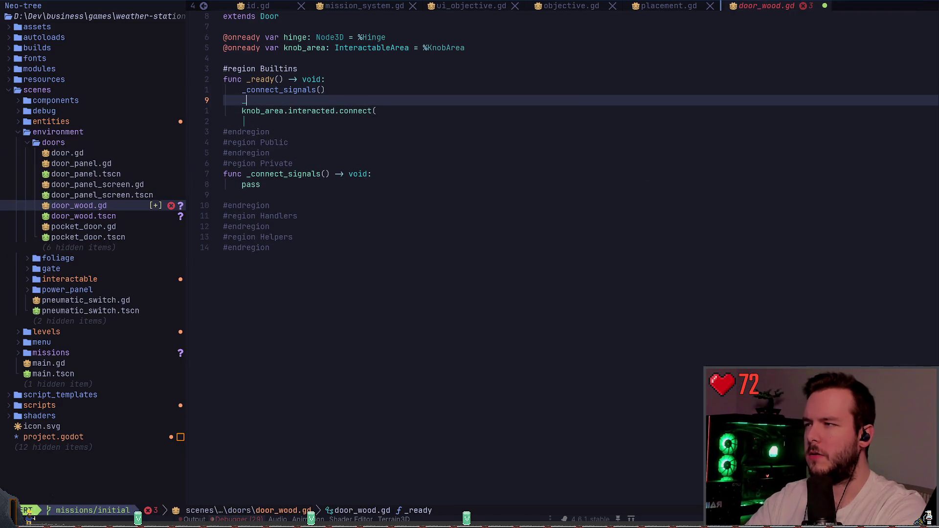
text(utoggl)
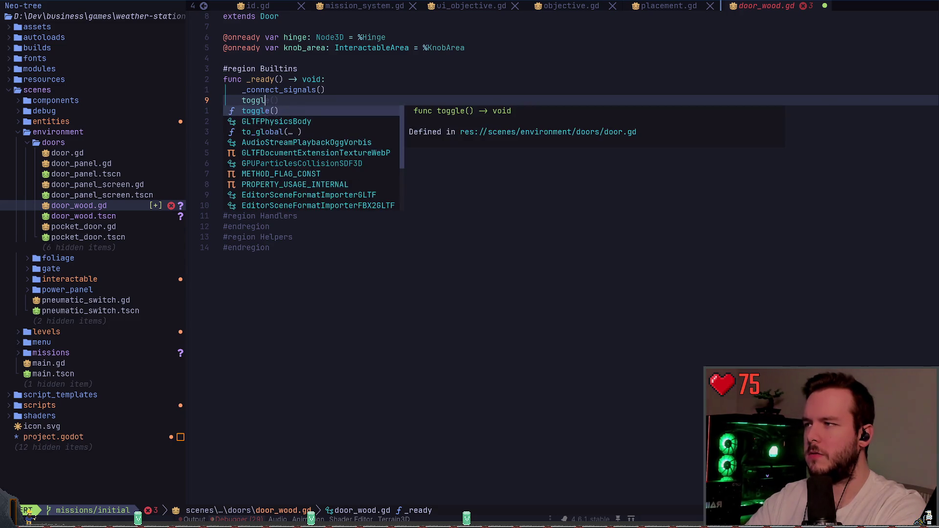
key(Escape)
key(u)
key(j)
key(shift+a)
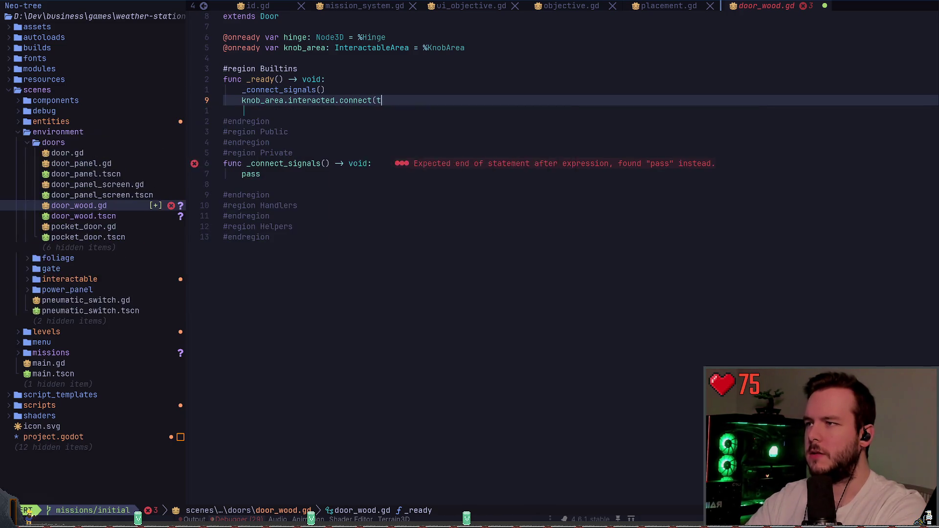
text(toggle)
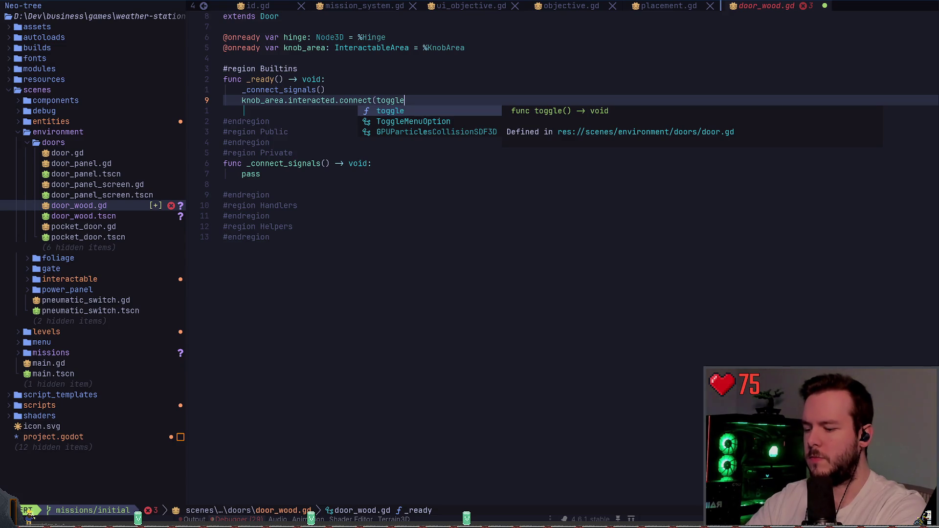
text())
key(Escape)
key(ctrl+s)
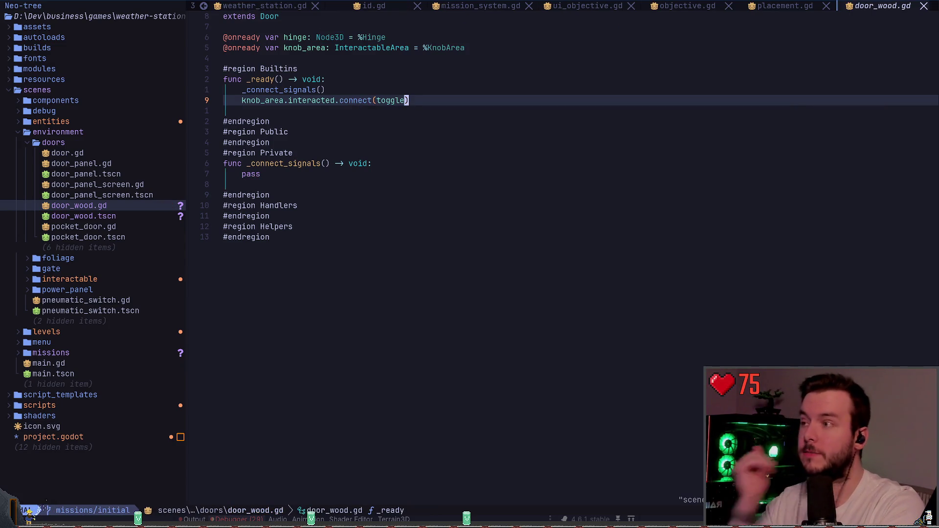
Add a func open() -> void stub with a pass body under #region Public.
key(j)
key(j)
key(j)
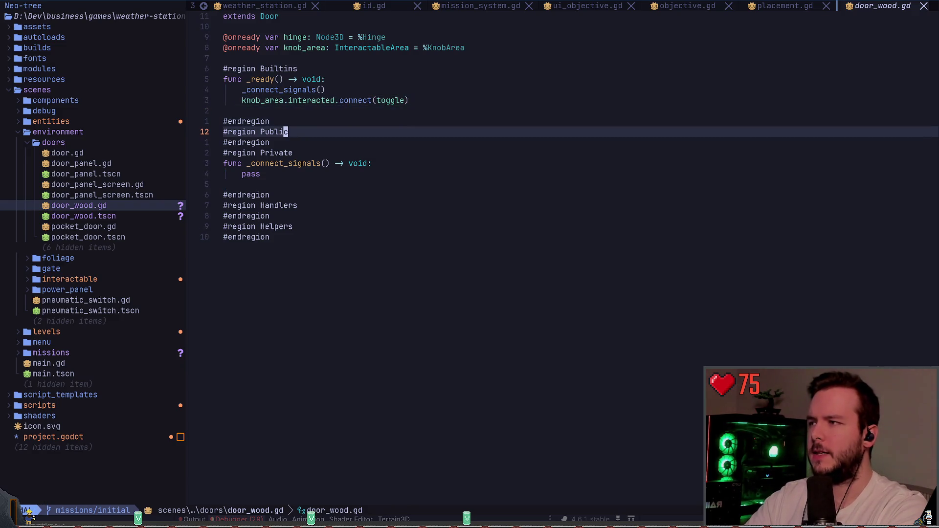
key(Return)
key(Return)
key(Escape)
key(k)
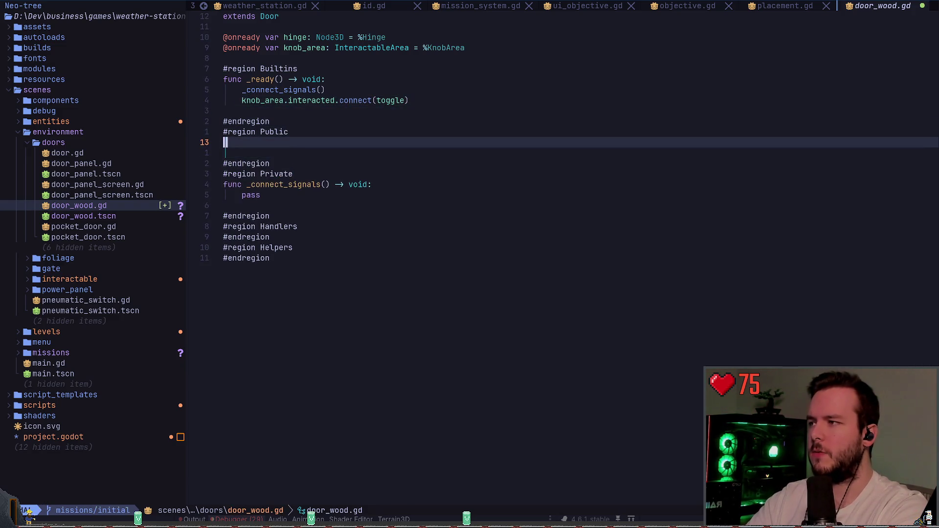
text(func )
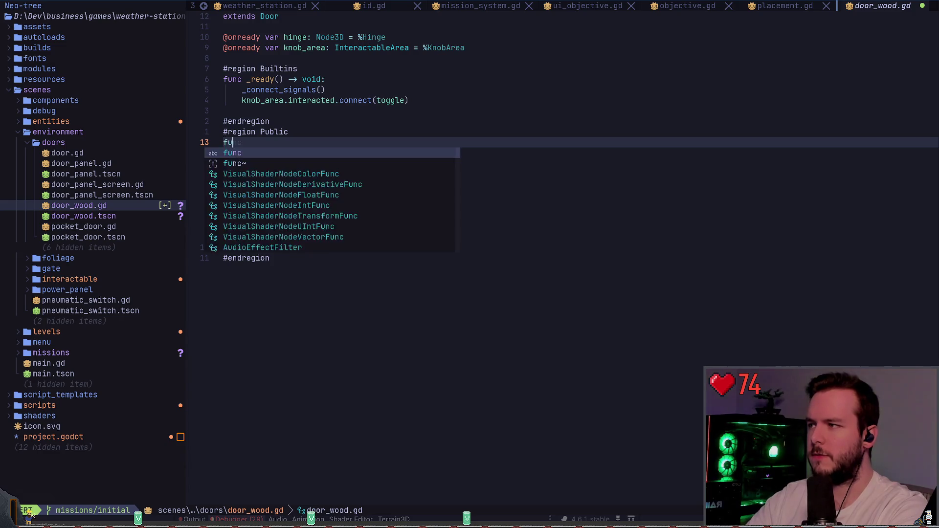
text(toggle() -> void:)
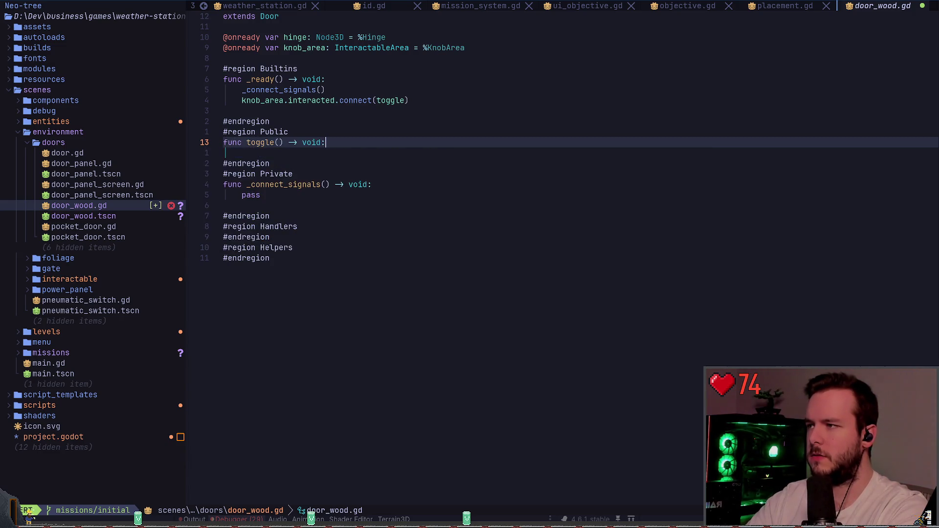
key(Return)
text(pass)
key(Escape)
key(k)
key(o)
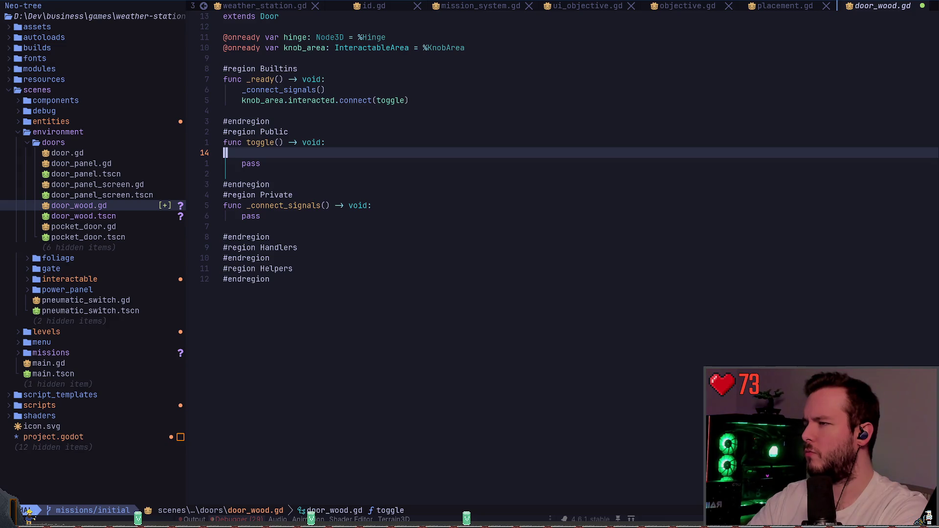
key(Escape)
key(j)
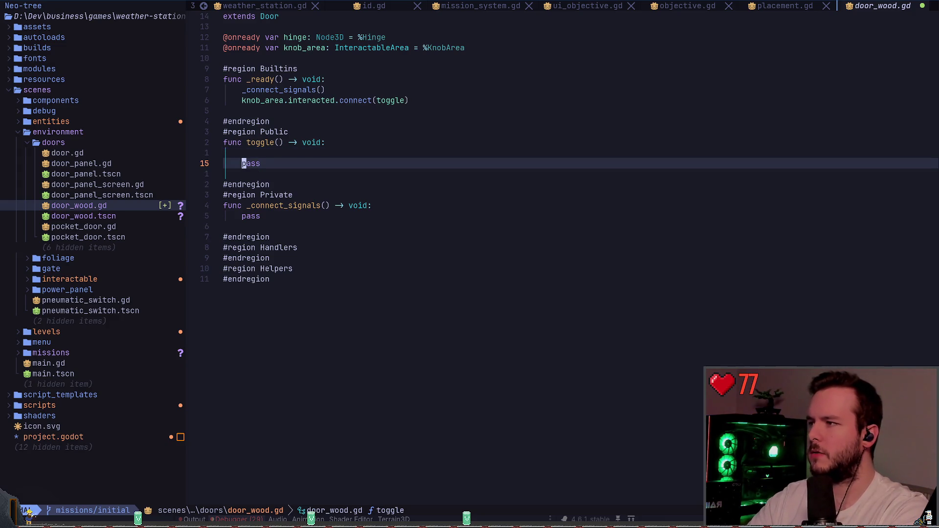
key(k)
key(k)
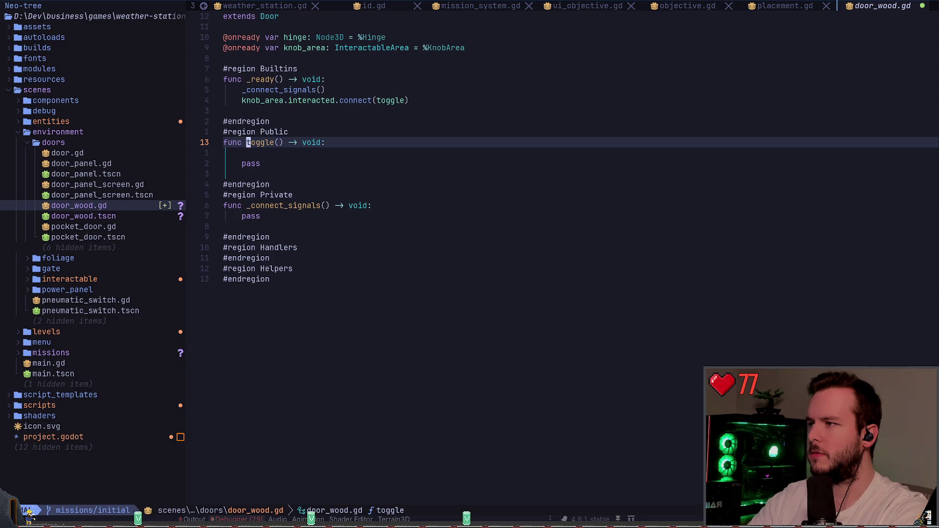
text(cwo)
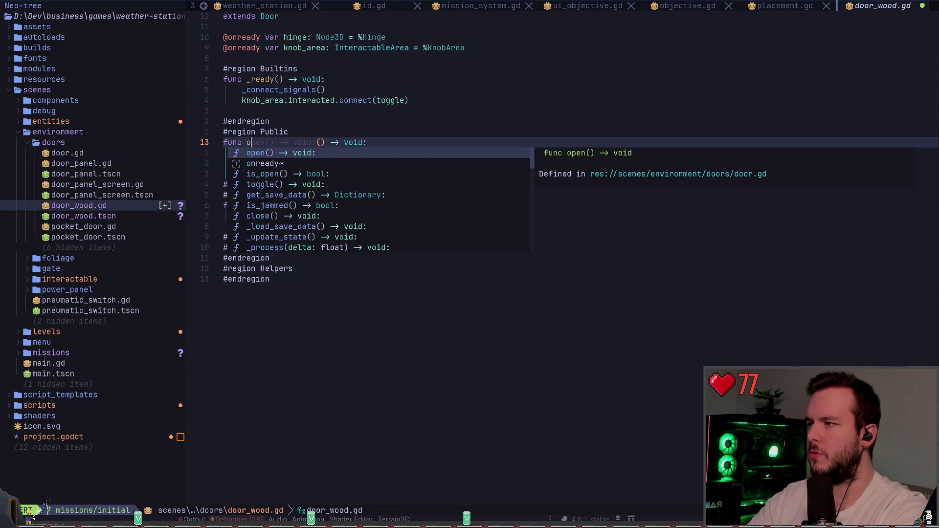
key(Return)
key(Down)
key(Down)
key(End)
key(BackSpace)
key(BackSpace)
key(BackSpace)
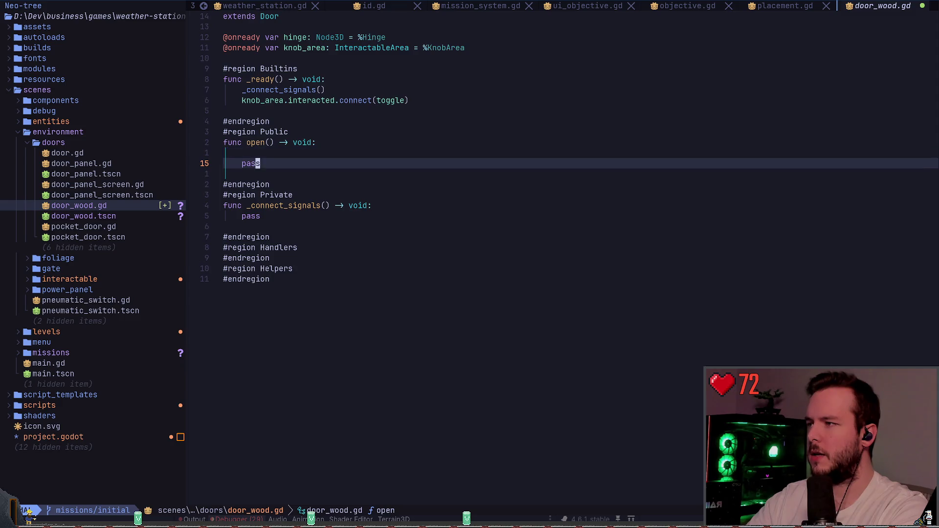
Duplicate the stub as func close() with a pass body beneath it.
key(Escape)
key(k)
key(k)
key(y)
key(y)
text(p)
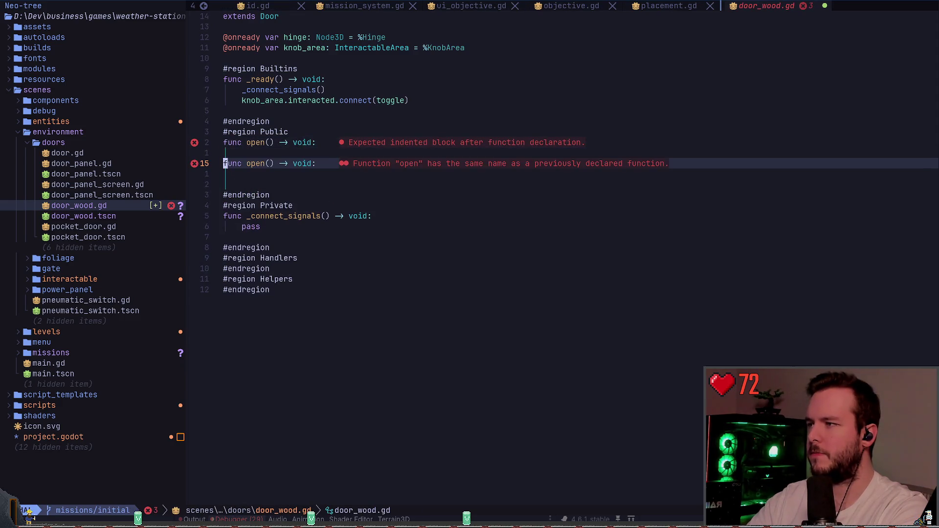
text(jwcwcl)
key(Return)
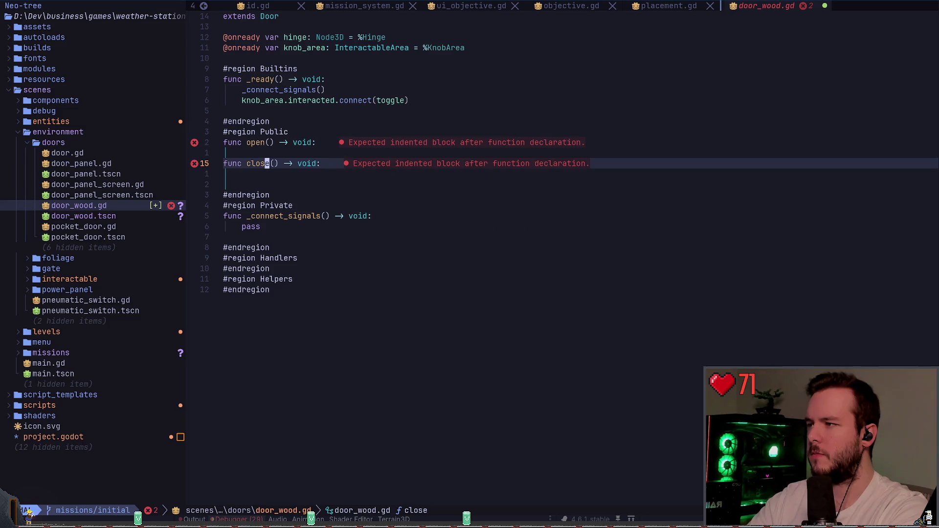
key(Escape)
text(opass)
key(alt+k)
key(BackSpace)
key(BackSpace)
key(BackSpace)
key(Escape)
text(ss)
key(alt+j)
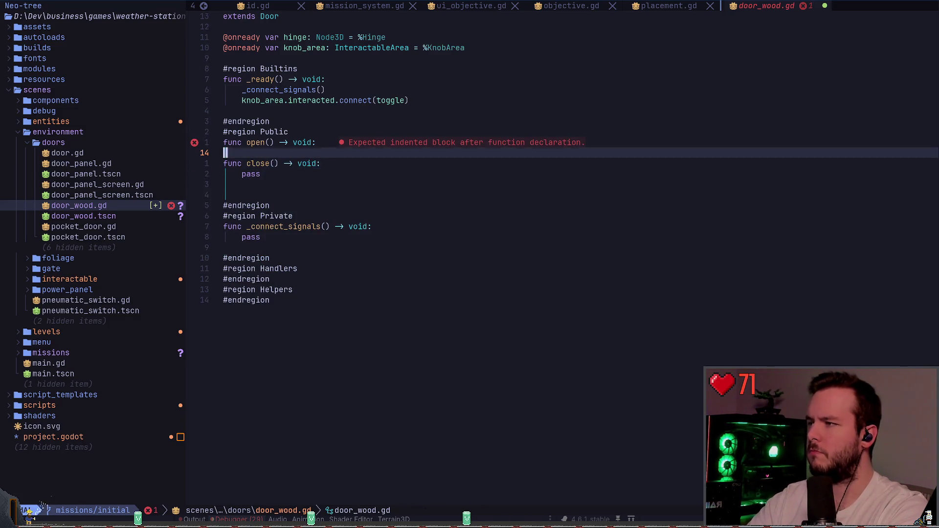
Open an indented body line in open(), save door_wood.gd, and return to Godot.
key(Escape)
key(k)
key(k)
key(k)
key(o)
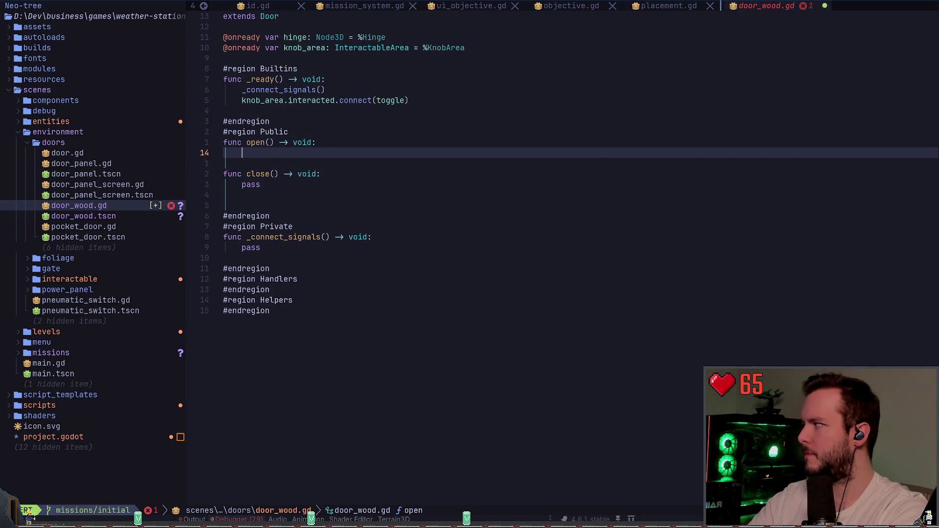
key(Escape)
key(ctrl+s)
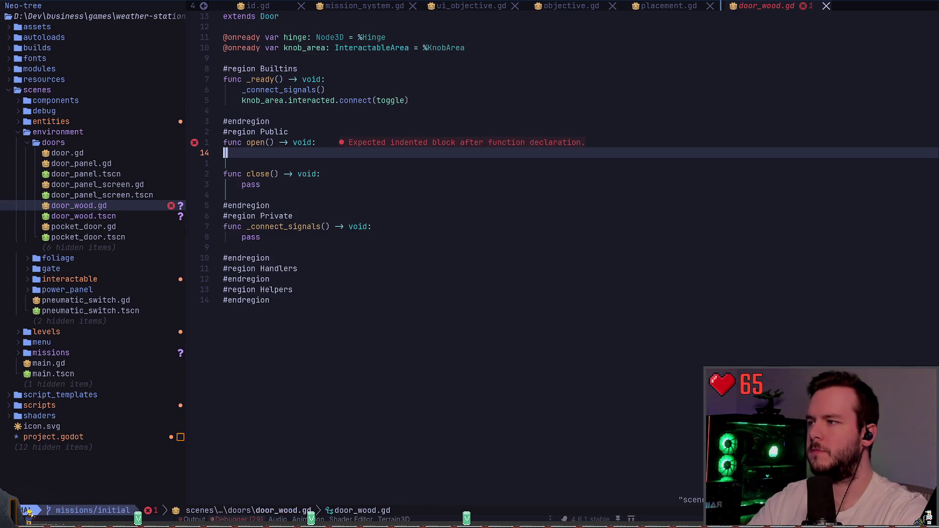
key(alt+Tab)
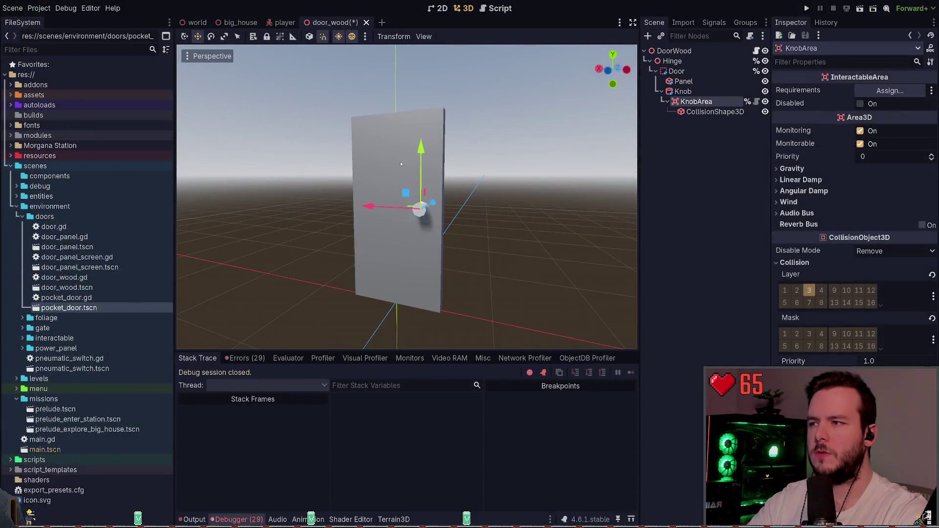
Rotate the Hinge node 90° on Y to swing the door open, save, and return to Neovim.
click(673, 61)
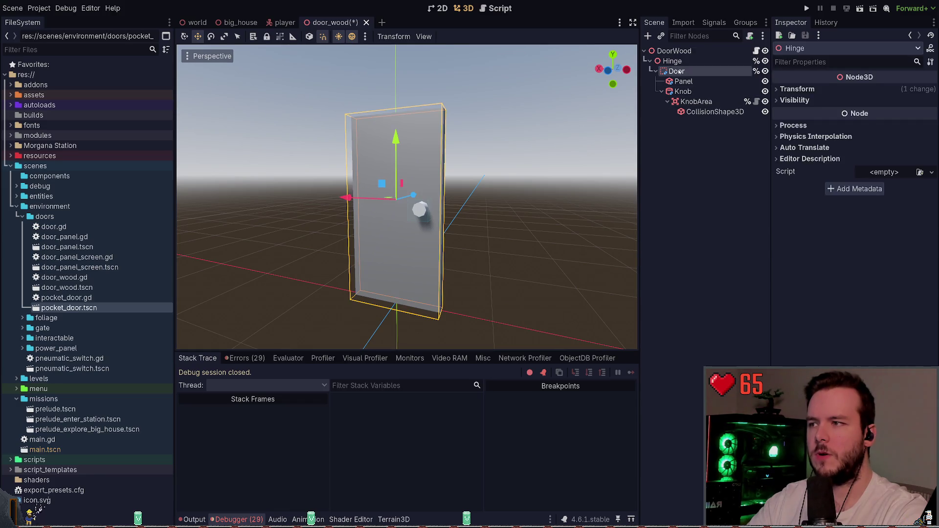
click(679, 72)
click(685, 61)
key(e)
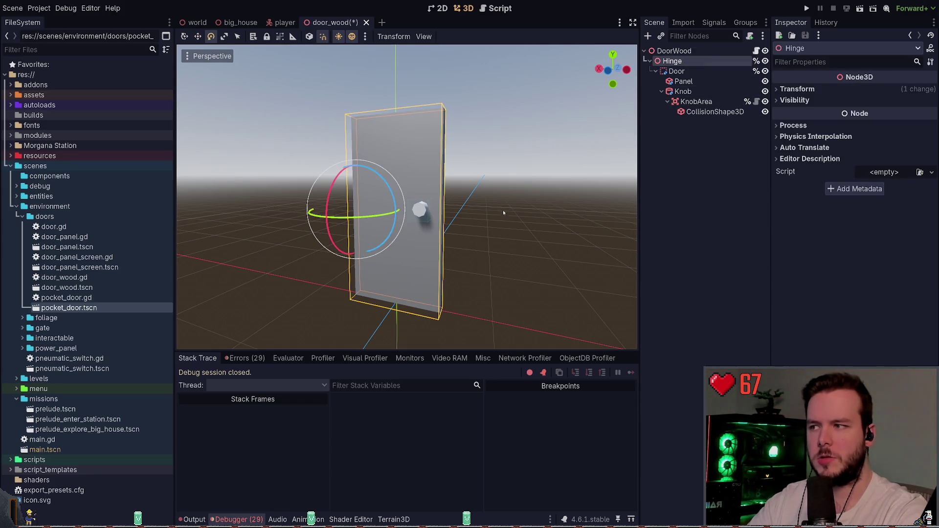
drag(349, 215, 348, 215)
key(ctrl+s)
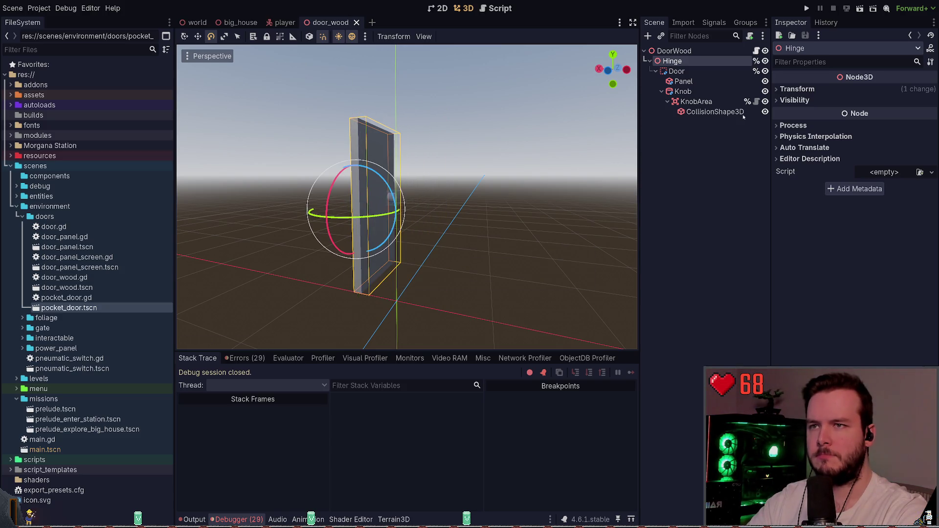
click(812, 88)
key(alt+Tab)
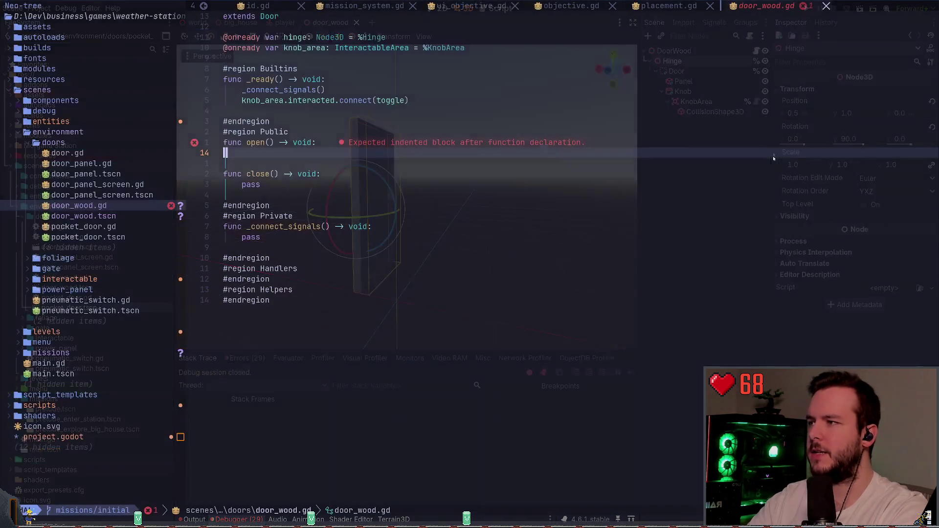
text(%)
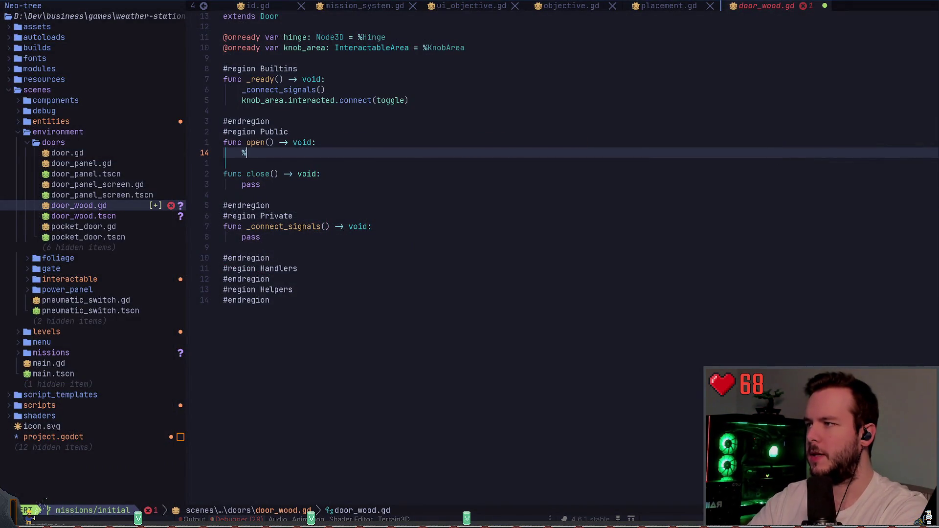
text(hinge.)
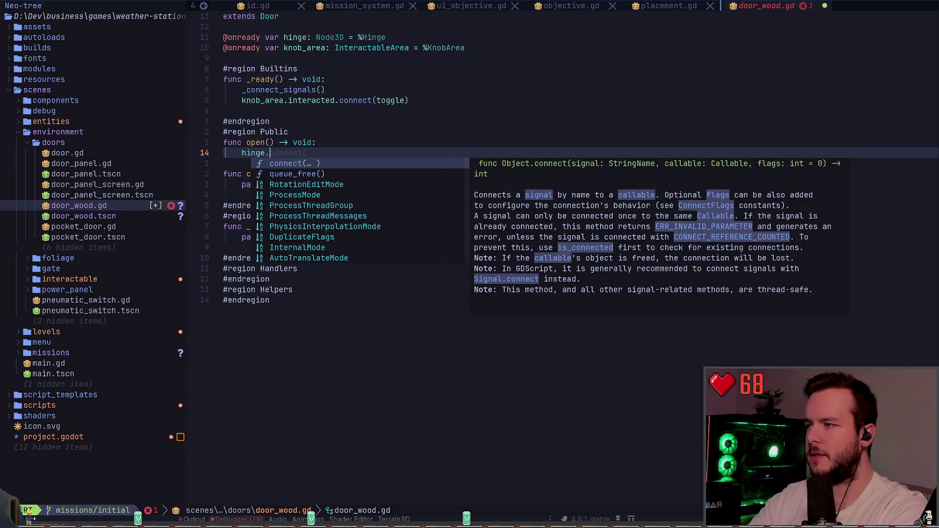
key(Escape)
key(shift+o)
text(var )
text(var twe)
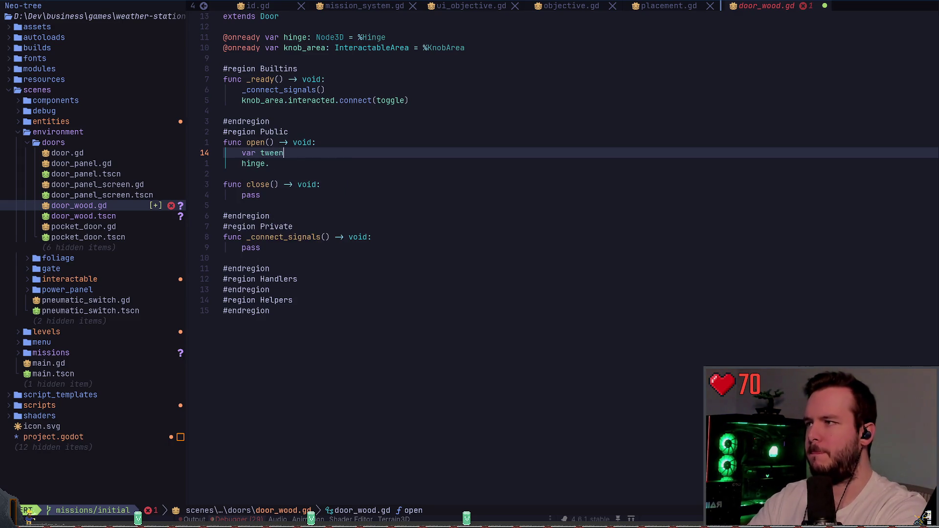
key(Escape)
key(k)
key(k)
key(k)
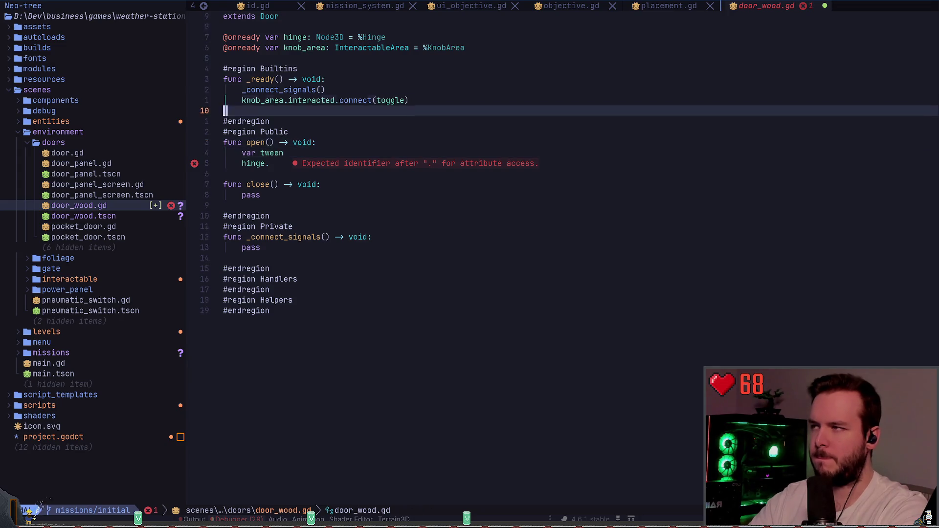
key(o)
key(Return)
text(var _tweene)
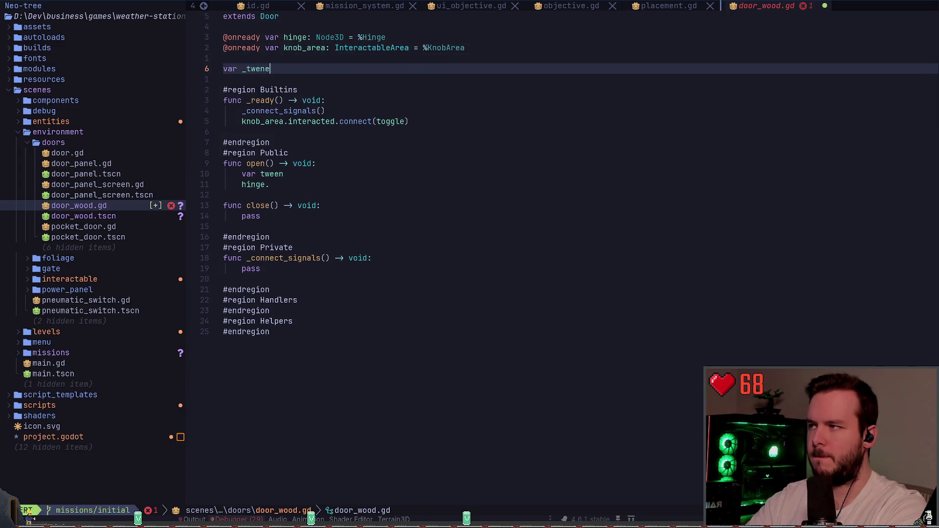
text(: Tween)
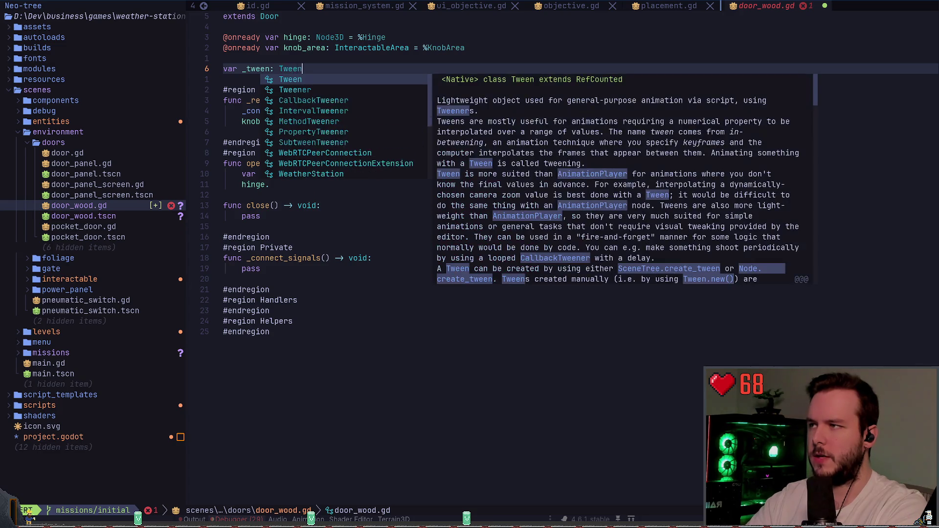
key(Escape)
key(j)
key(j)
key(j)
key(j)
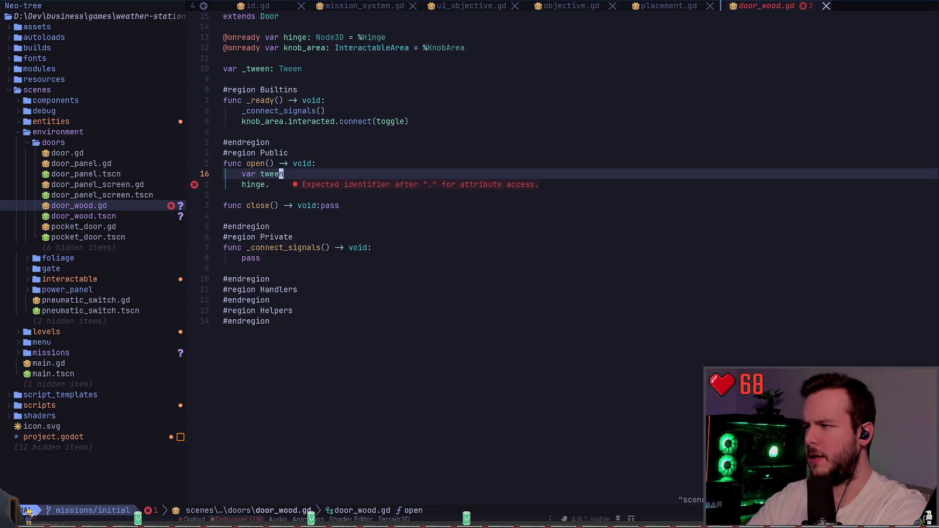
Begin open() with 'if _tween != null and _tween.is_running(): return'.
text(dwOif)
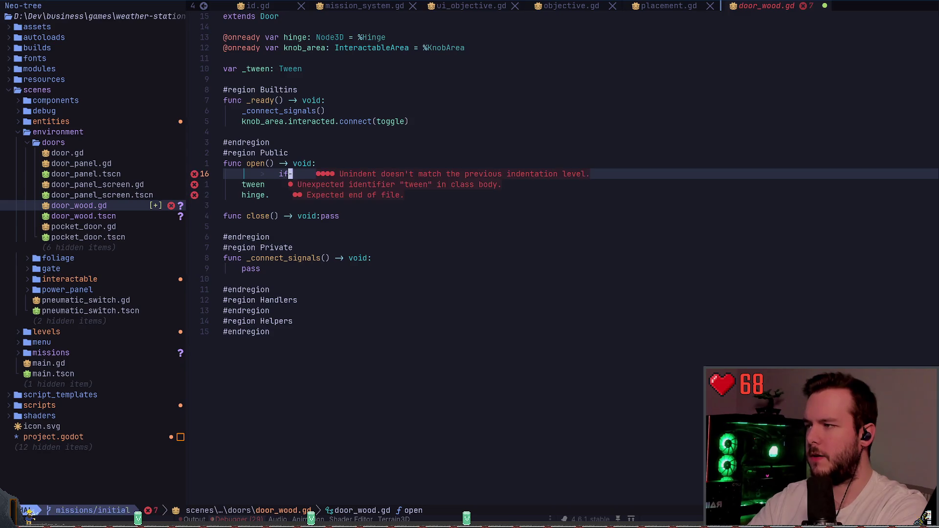
key(BackSpace)
key(BackSpace)
key(BackSpace)
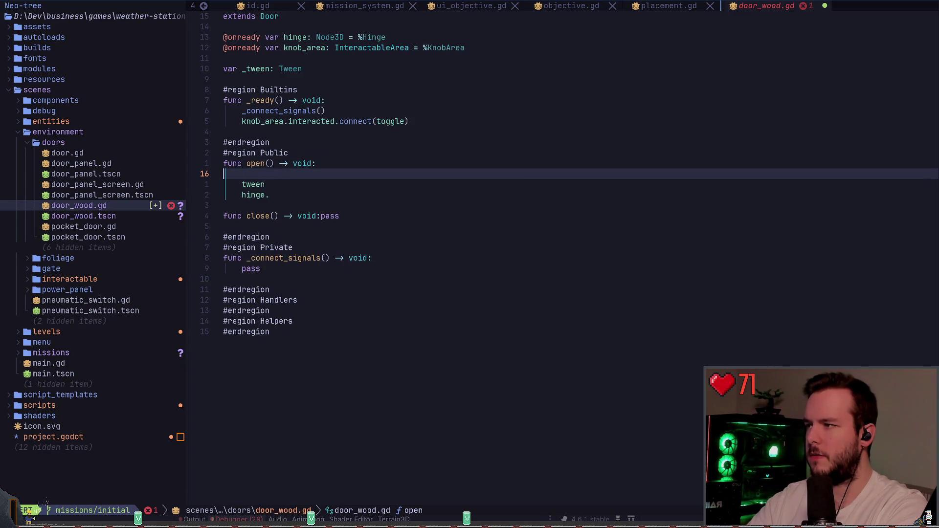
text(if tween.)
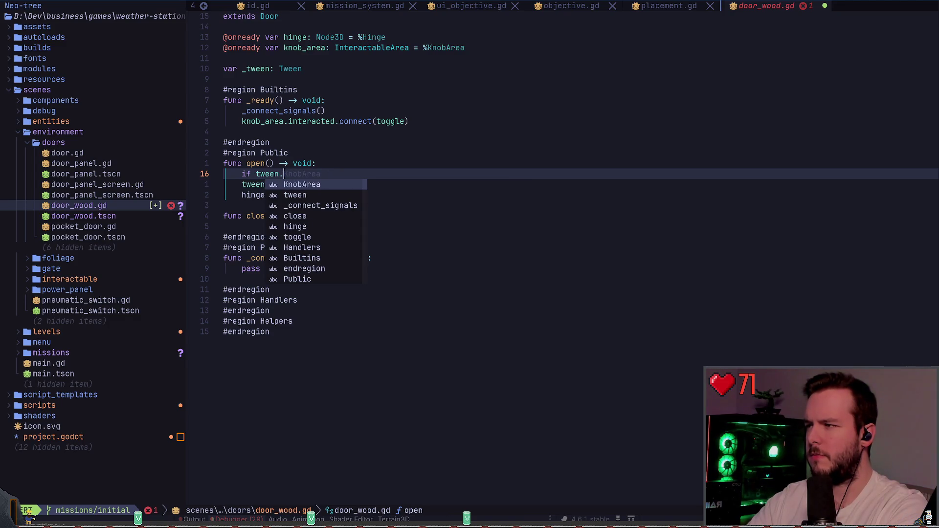
key(BackSpace)
key(BackSpace)
key(BackSpace)
text(_tween.p)
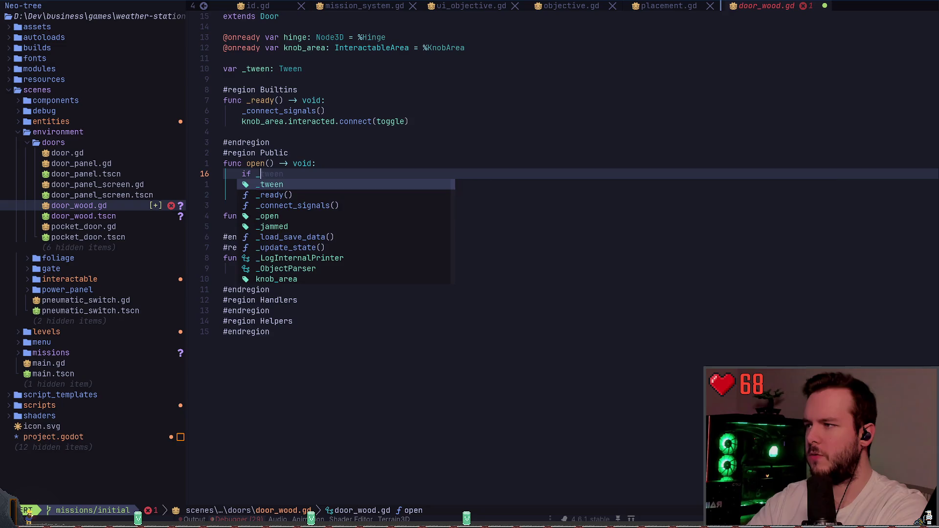
text(l)
key(BackSpace)
key(BackSpace)
text(_)
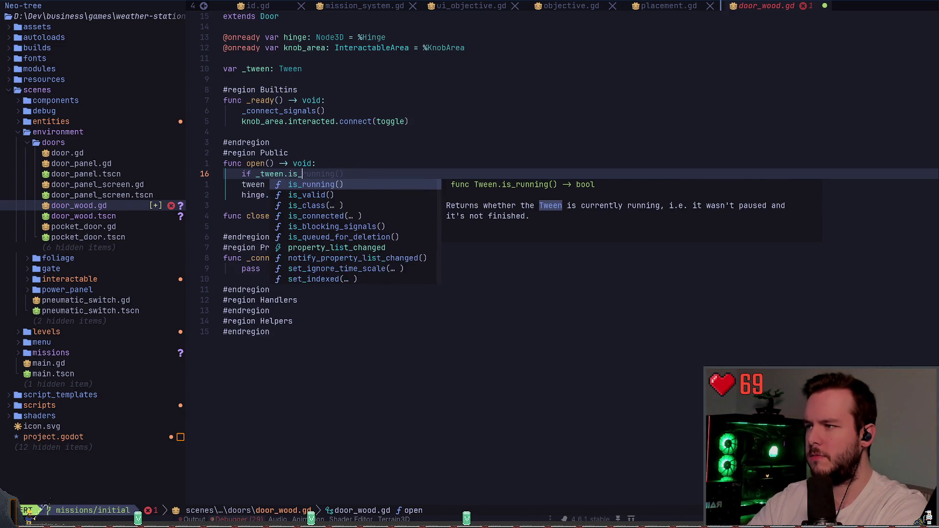
key(Return)
text(:)
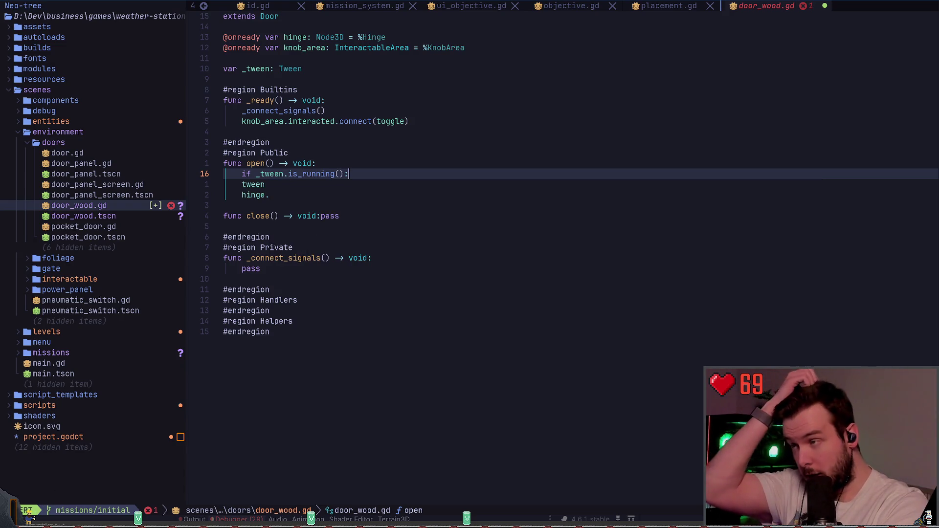
key(Return)
text(etu)
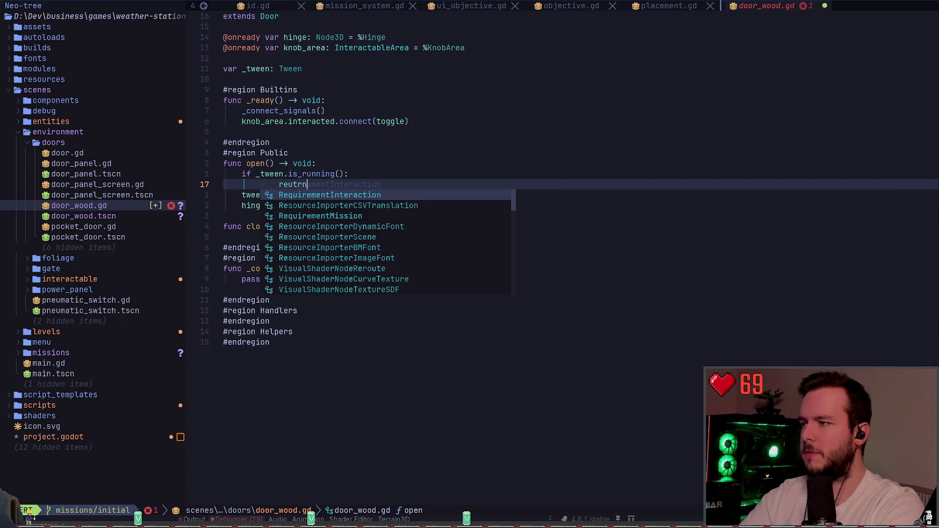
key(Return)
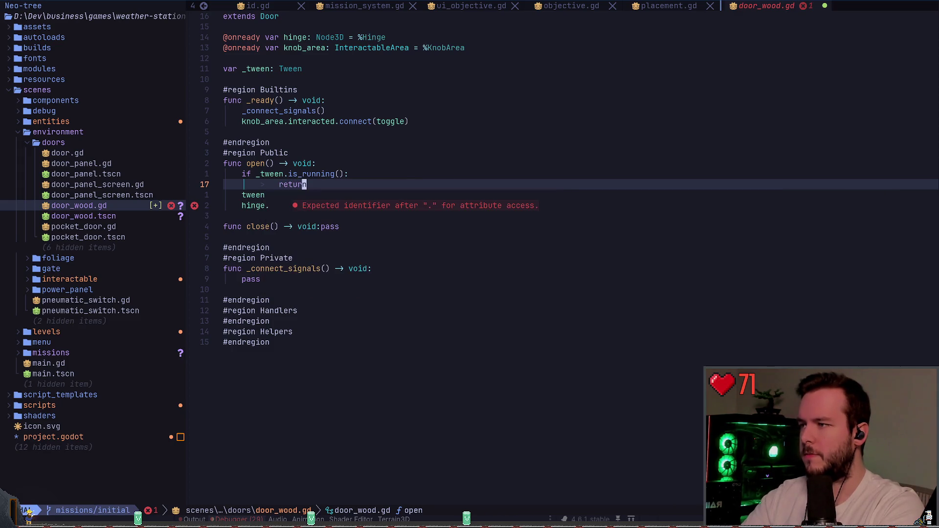
key(Escape)
text(kbween != n)
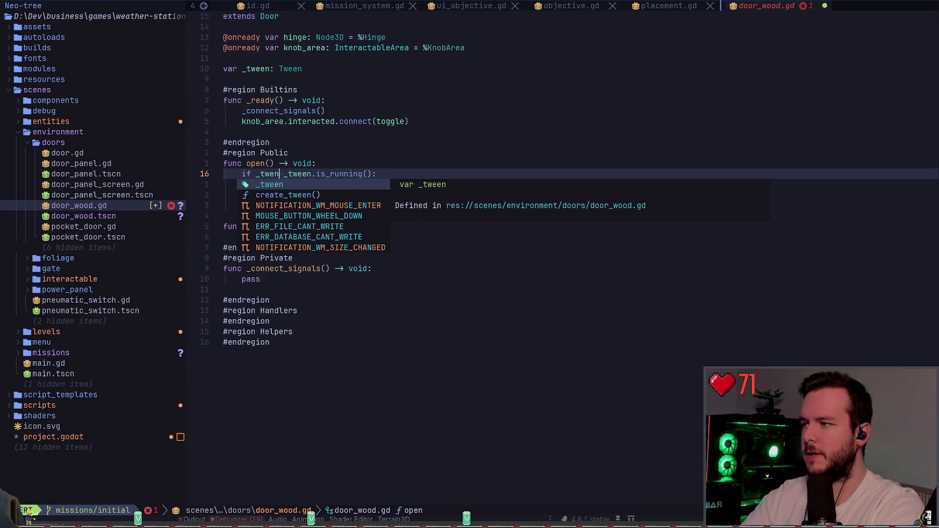
text(ull)
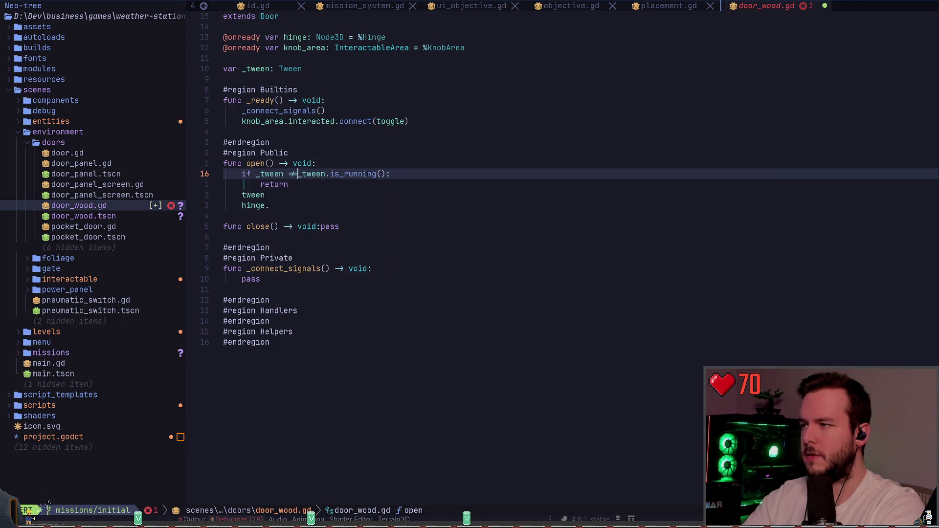
key(Escape)
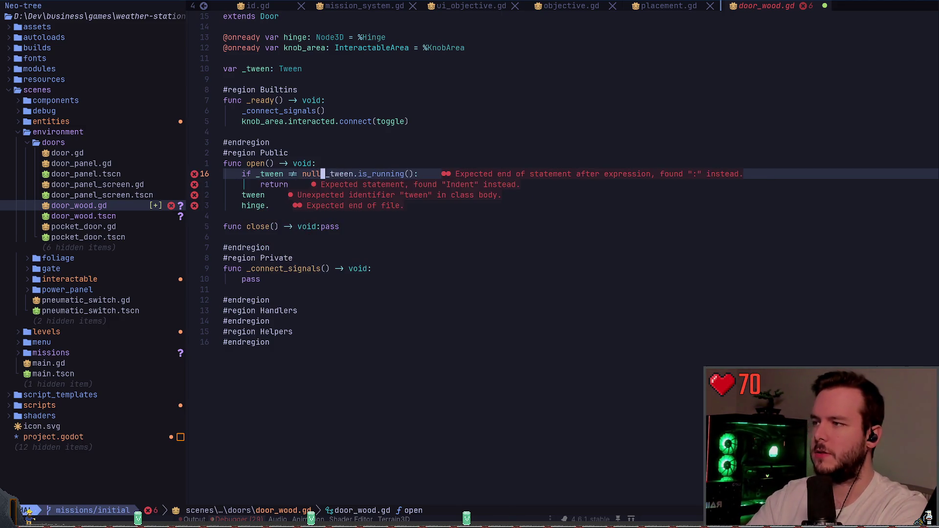
text(and)
key(Escape)
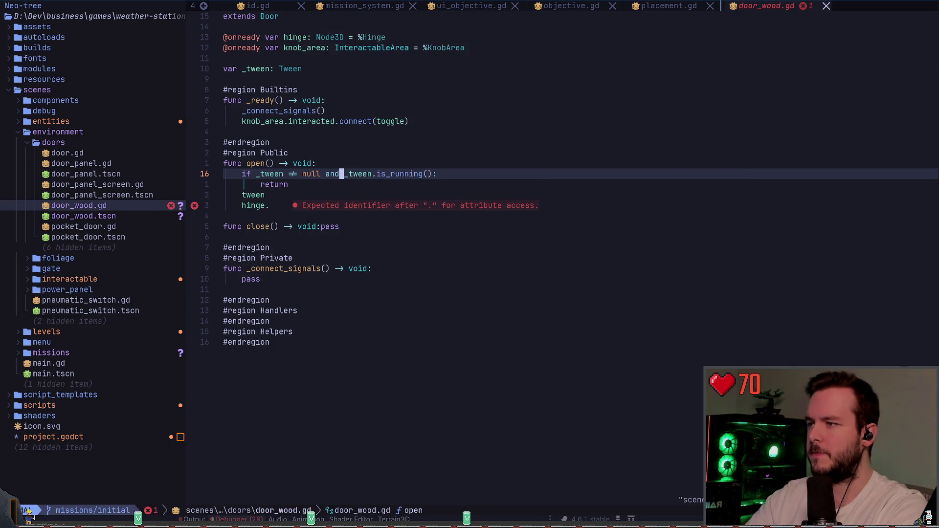
Add a spacing line after the guard and copy the if/return guard lines.
key(j)
key(o)
key(Return)
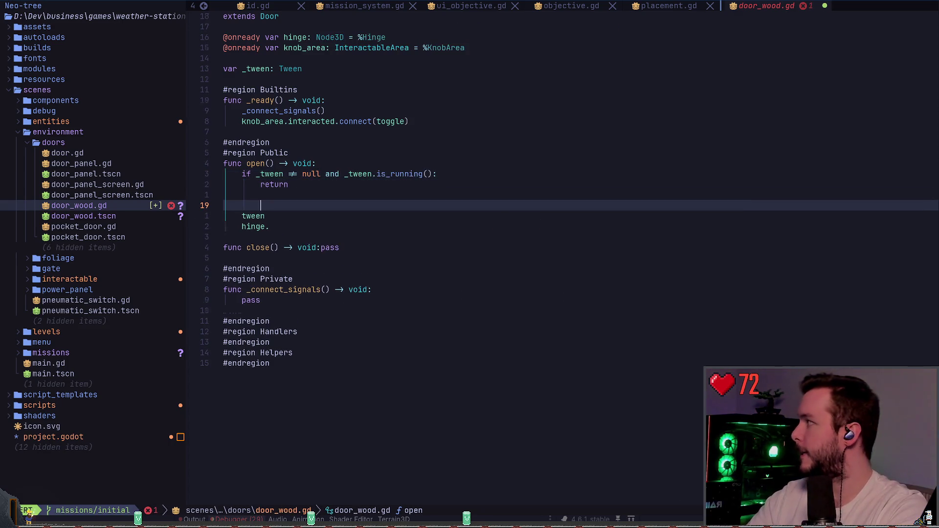
key(Escape)
key(k)
key(k)
key(V)
key(k)
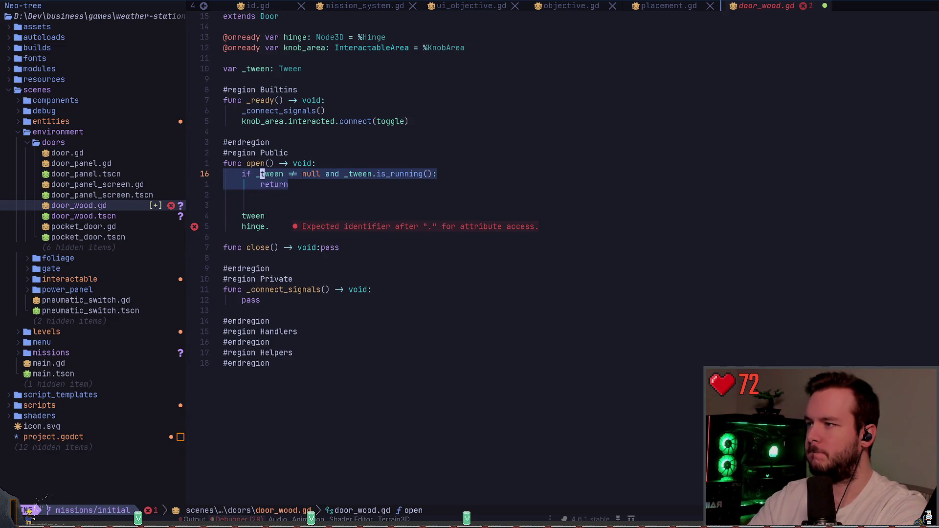
key(Escape)
Wrap the connect call's toggle argument in an inline func() -> void lambda.
key(k)
key(k)
key(k)
key(dollar)
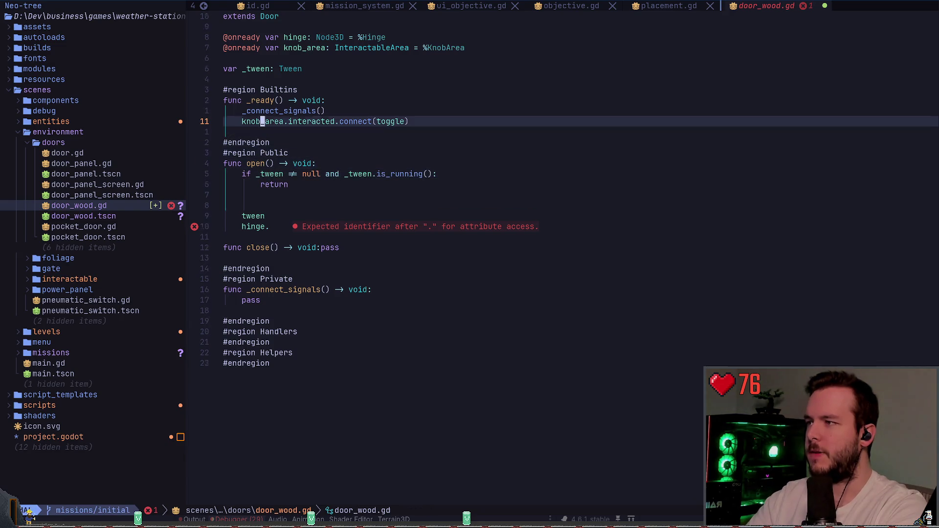
key(F)
key(parenleft)
text(acted.connect(func():)
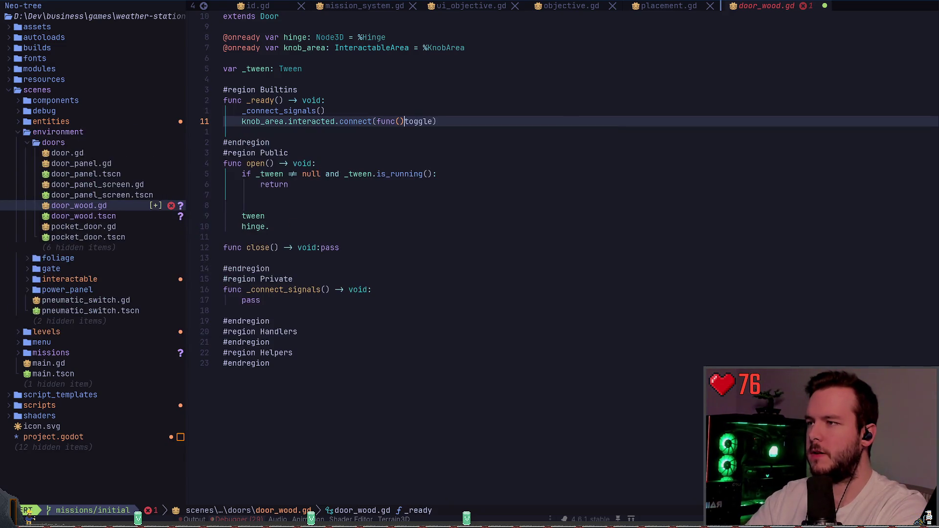
text( -> void:)
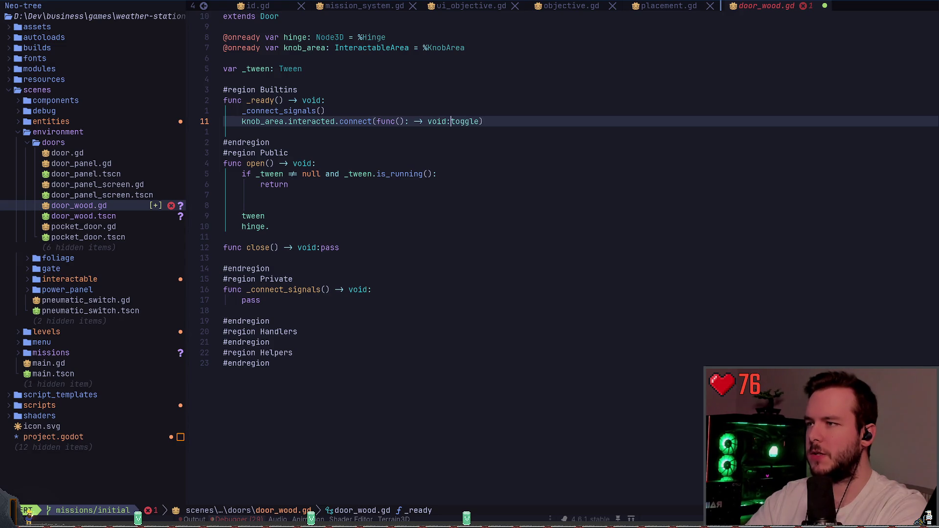
key(Return)
key(Escape)
key(k)
key(A)
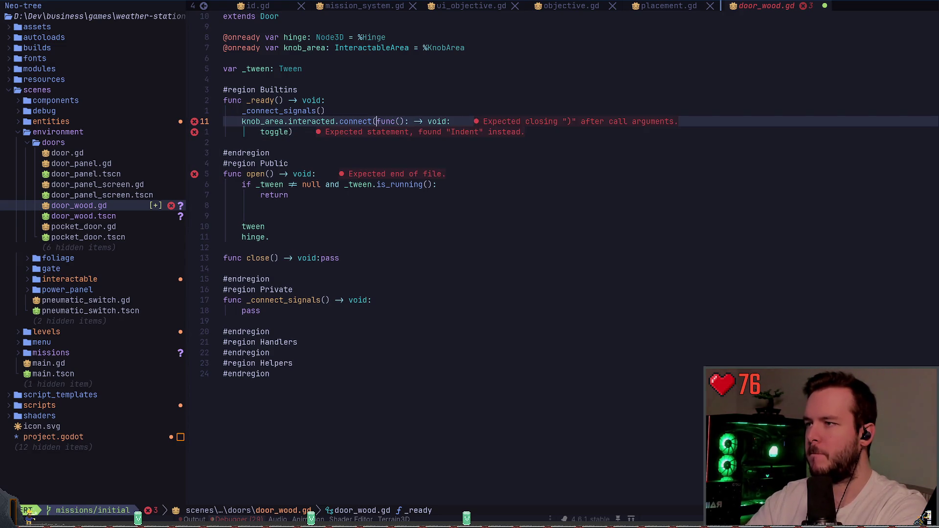
key(Escape)
Add func _on_knob_area_interacted() -> void under Handlers with the pasted tween guard and toggle().
key(2)
key(2)
key(j)
key(shift+o)
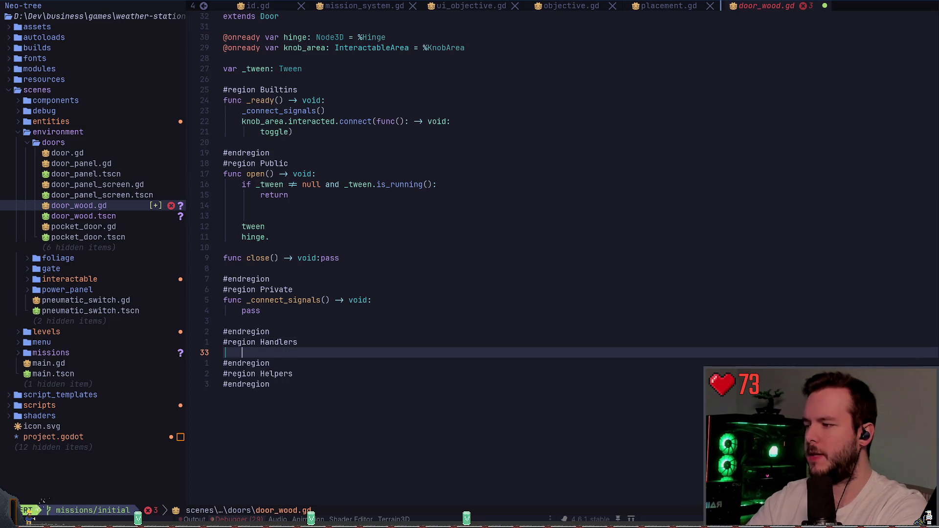
text(func _on_knob_hand)
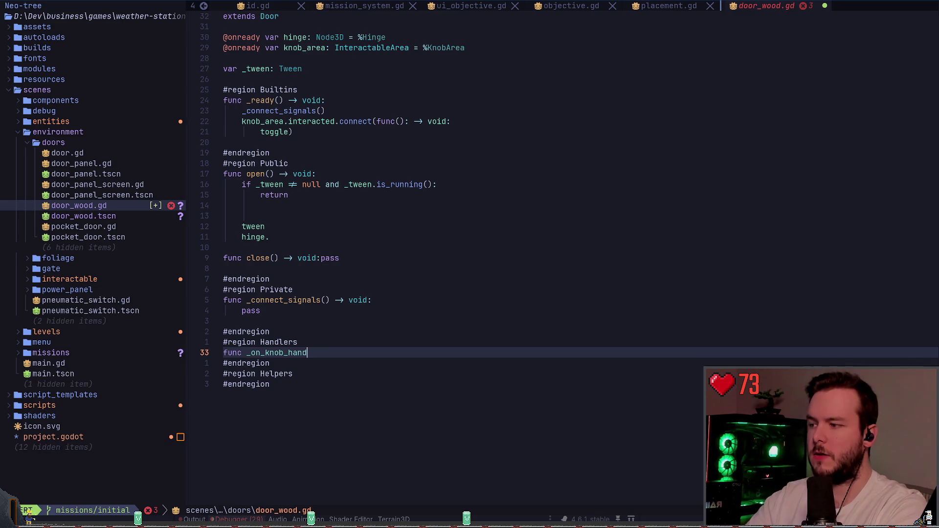
key(BackSpace)
key(BackSpace)
text(area_interacte)
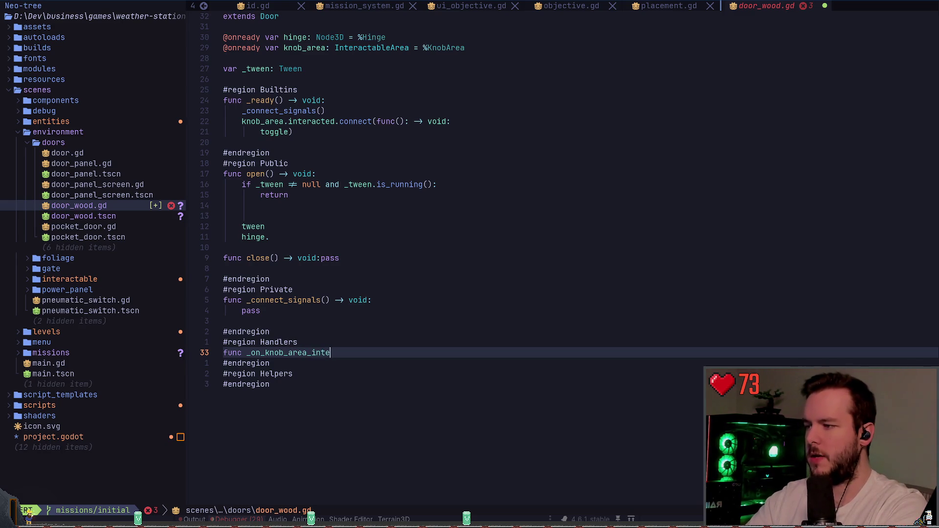
text(d() -> void:)
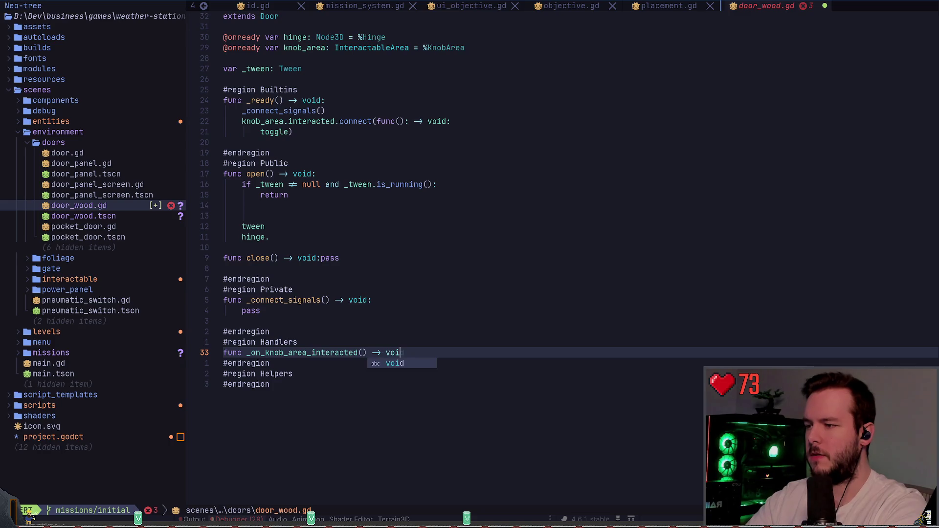
key(Return)
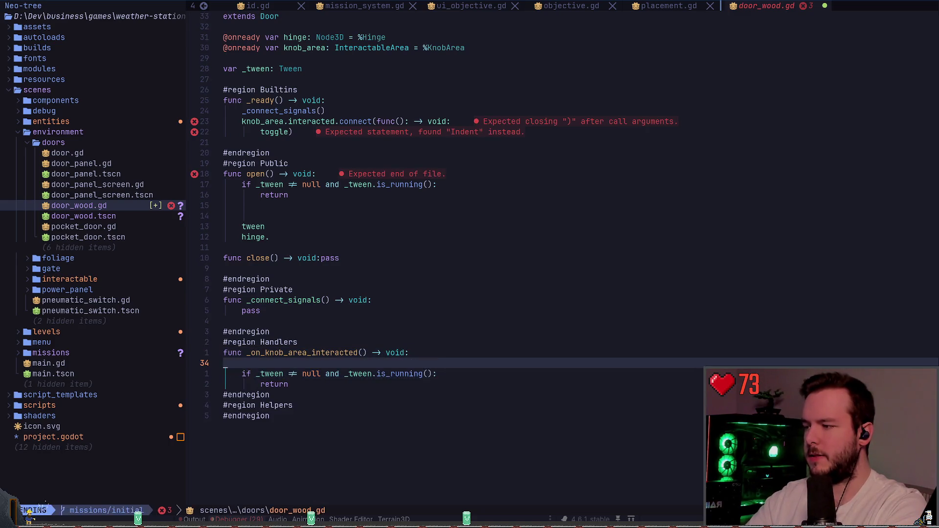
key(Tab)
key(Return)
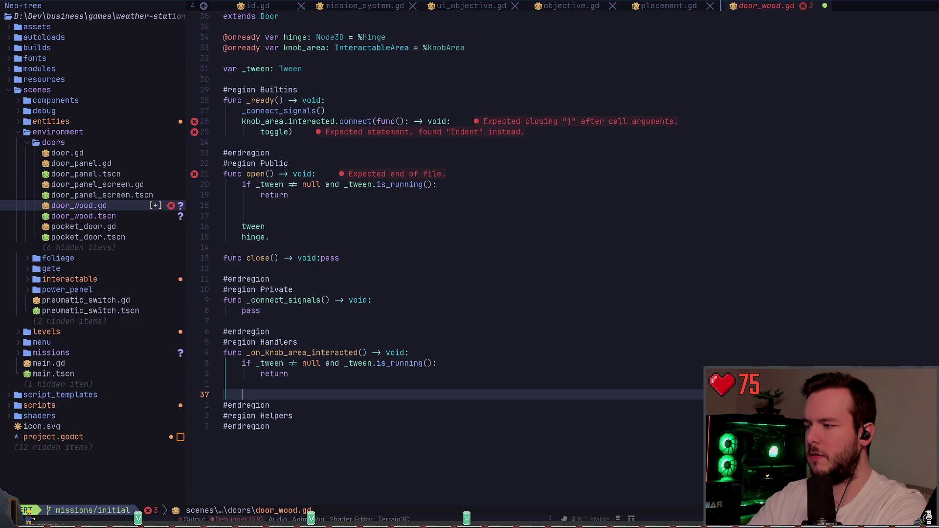
text(tog)
key(Tab)
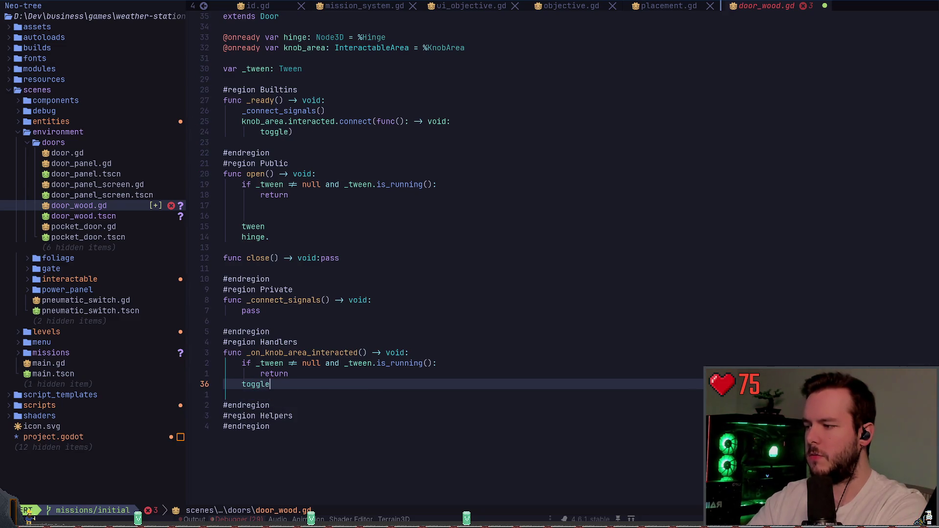
key(Escape)
key(O)
Delete the if _tween guard and return from open(), starting a '_tween =' assignment instead.
key(Escape)
key(1)
key(2)
key(k)
key(3)
key(k)
key(2)
key(k)
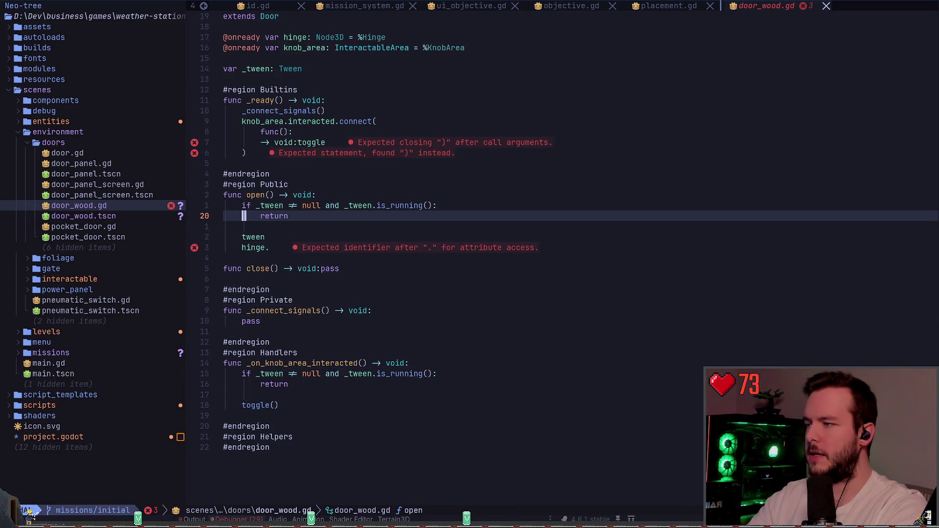
key(k)
key(j)
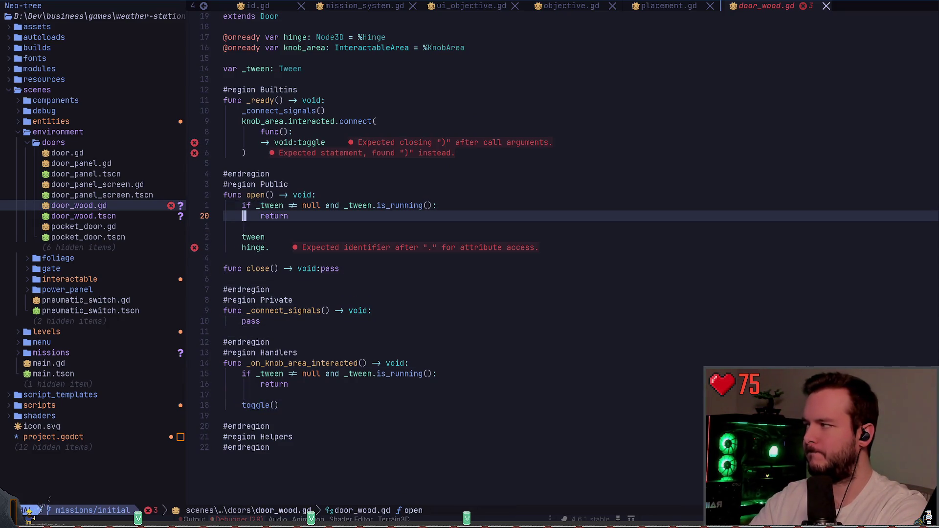
key(shift+v)
key(k)
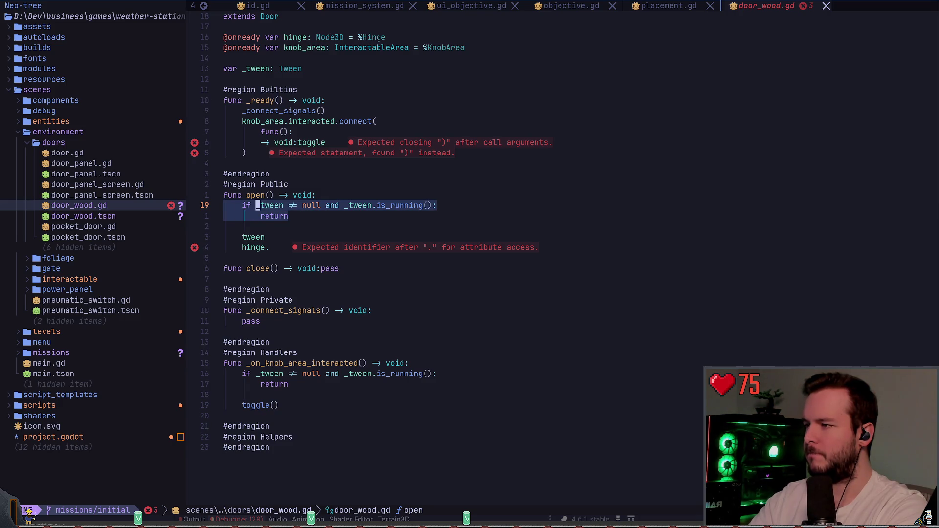
key(d)
text(S)
text(_tween =)
text(c)
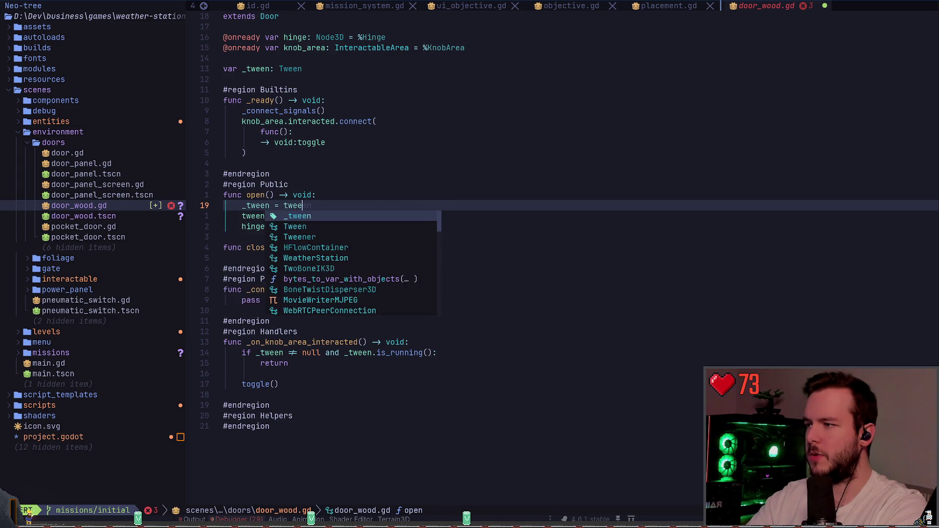
text(re)
Finish the _tween = create_tween() line in open() and clear the leftover tween line.
key(Return)
key(Escape)
key(asciicircum)
key(j)
key(c)
key(c)
Start a _tween.tween_property call on hinge's "rotation", checking the Hinge rotation in Godot.
text(_tween.)
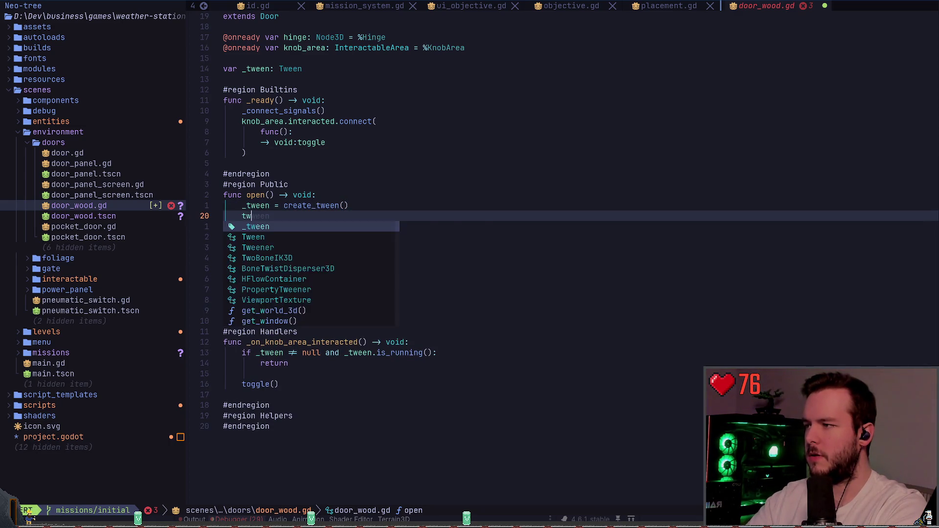
text(twe)
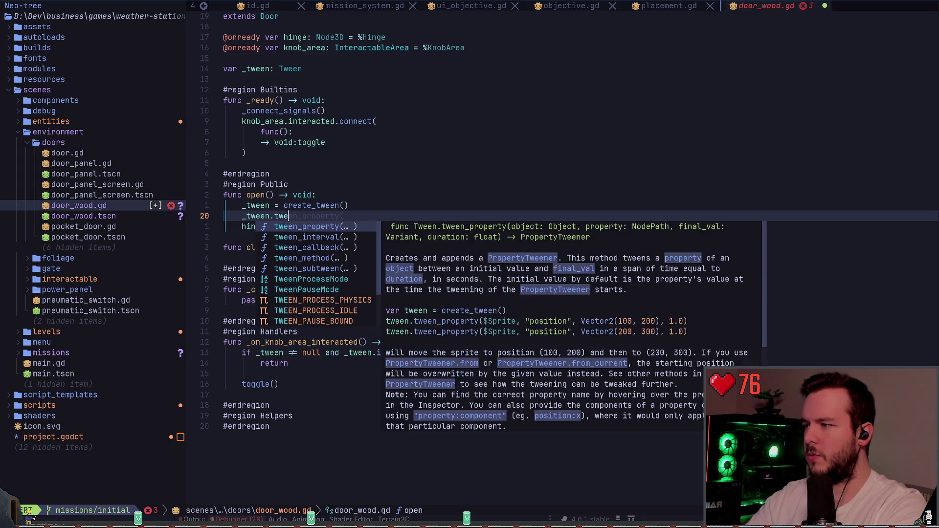
key(Return)
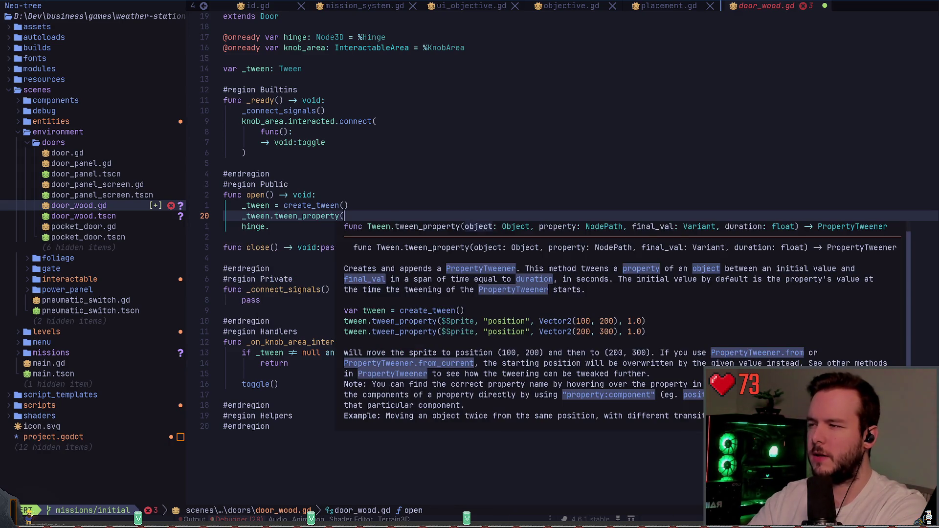
text(hinge, )
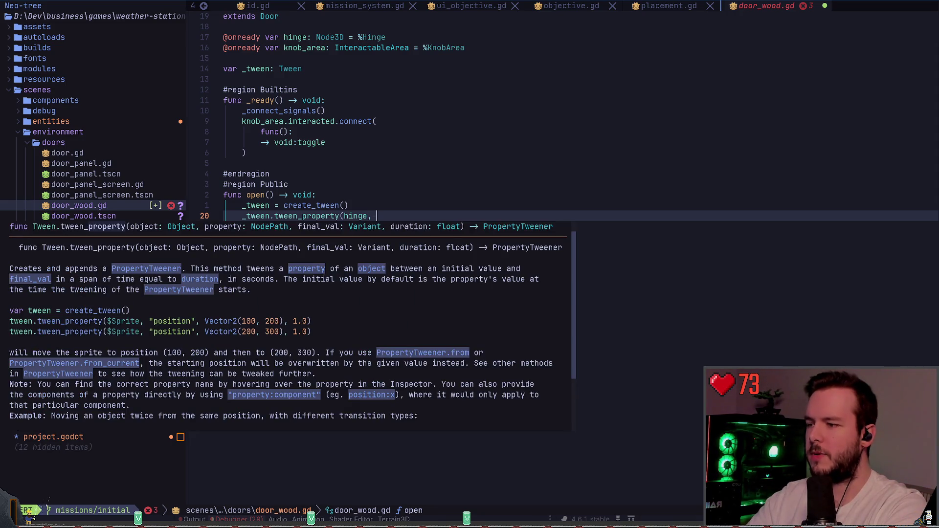
text("hinge:)
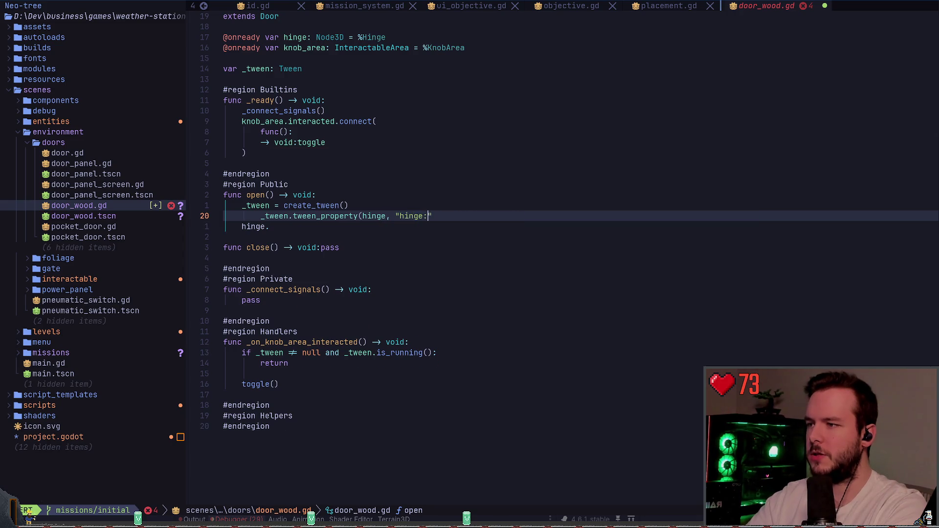
text(otation)
key(Escape)
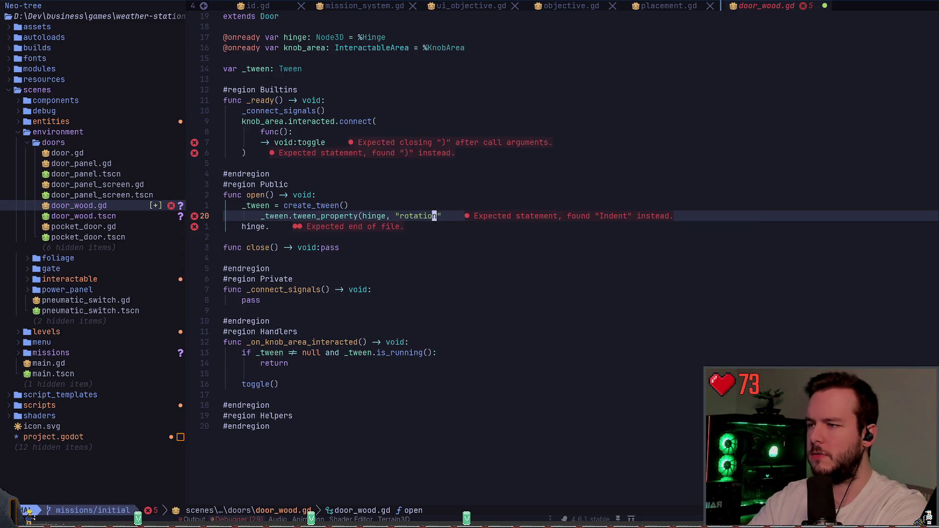
key(alt+Tab)
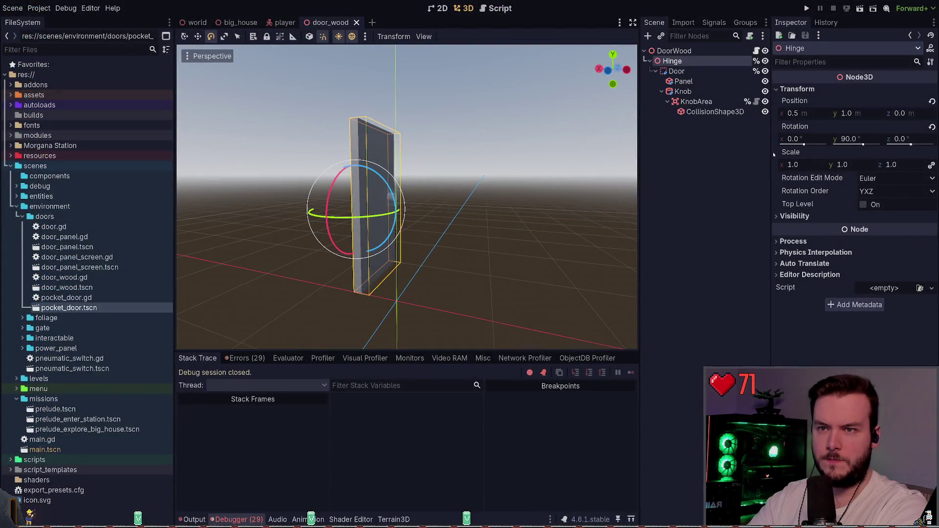
key(alt+Tab)
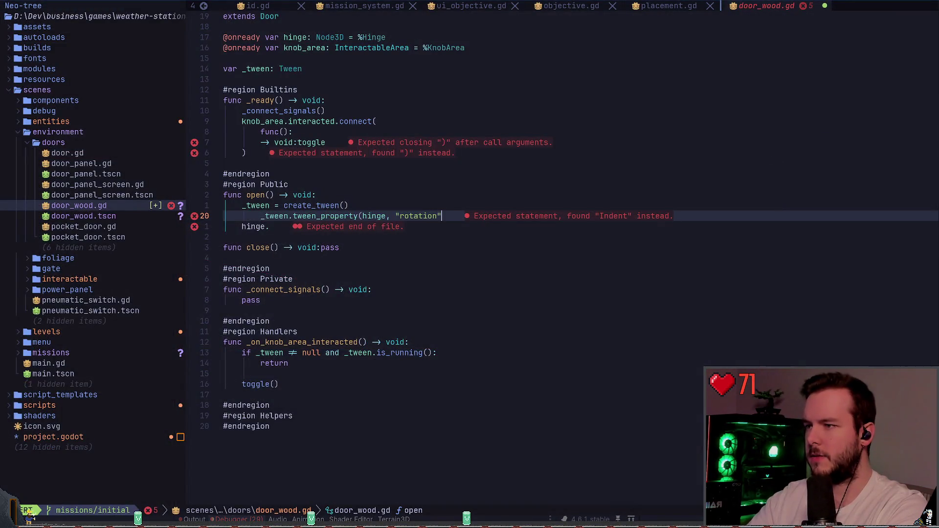
Complete the tween_property arguments with Vector3(0, 90, 0) and a 1.5-second duration.
text(,)
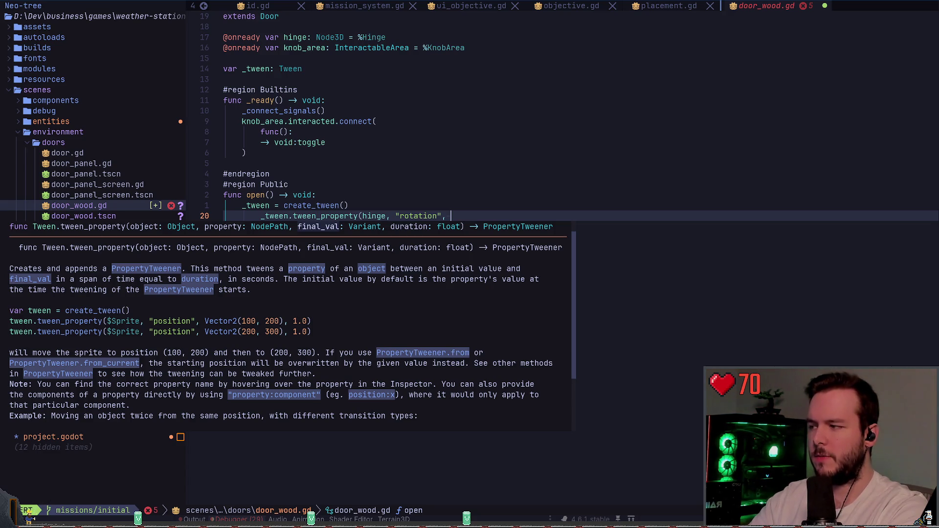
text(rotation)
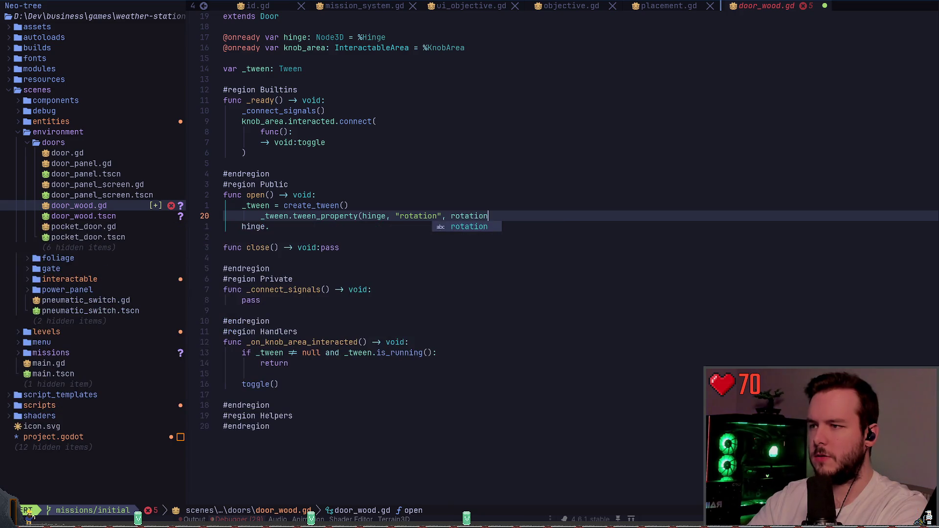
key(Escape)
text(diwkorot)
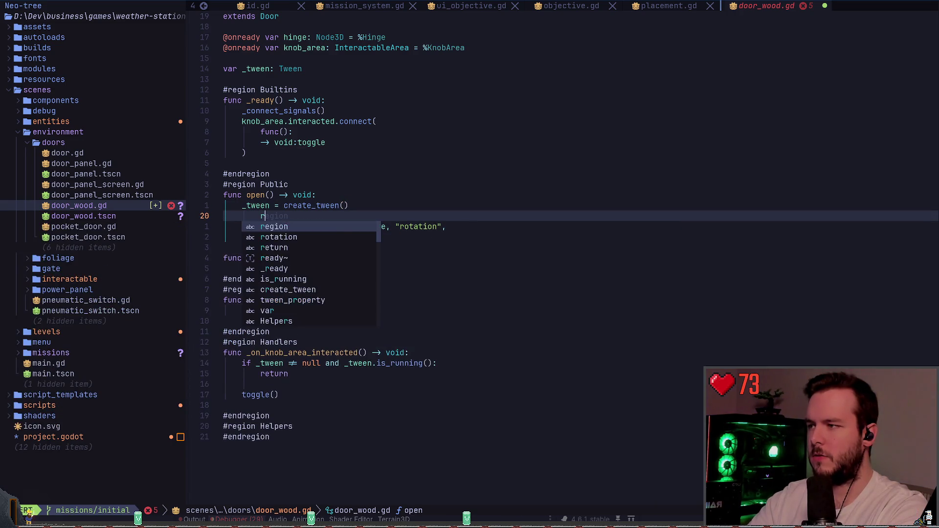
key(Escape)
text(uOro)
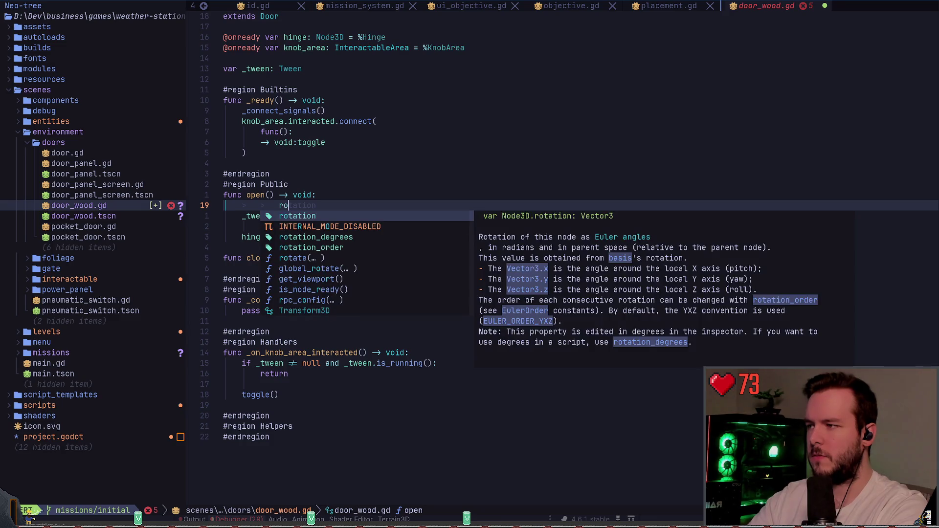
key(Escape)
key(u)
key(u)
text(A)
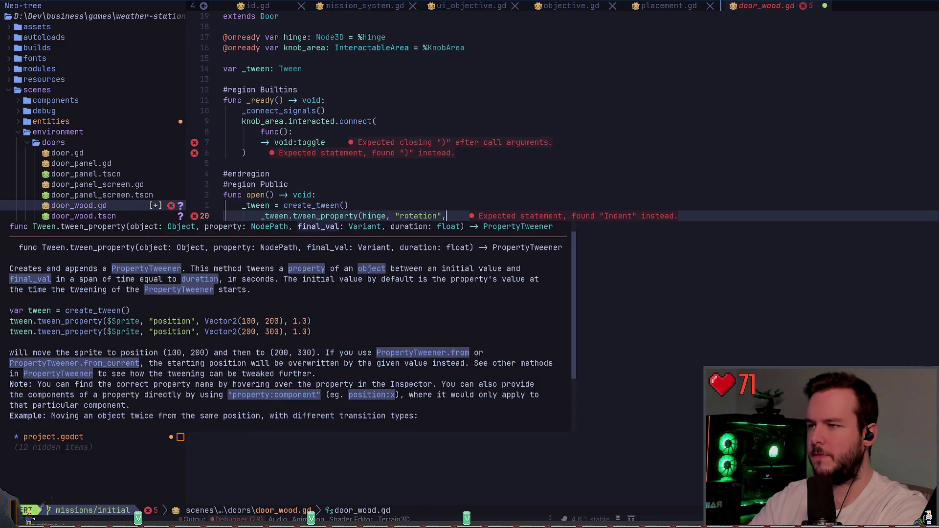
text(Vecto)
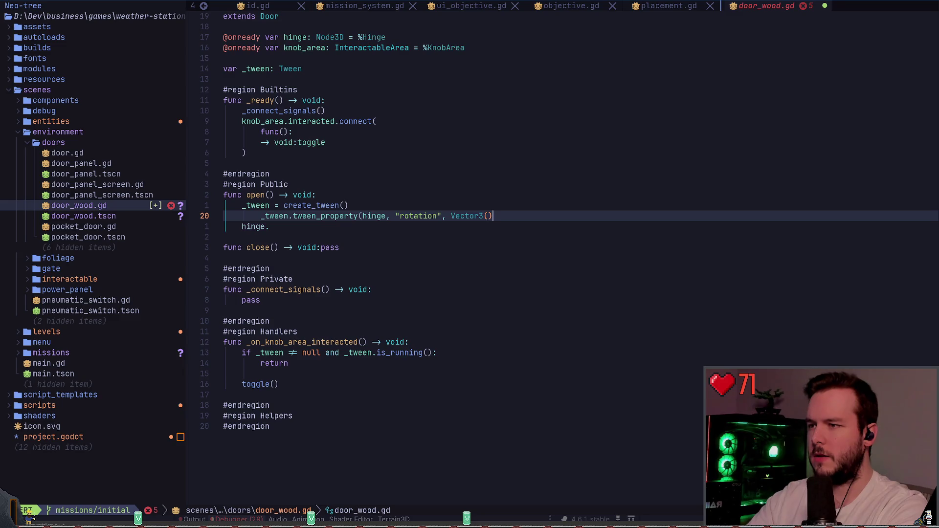
key(Escape)
text(i0, )
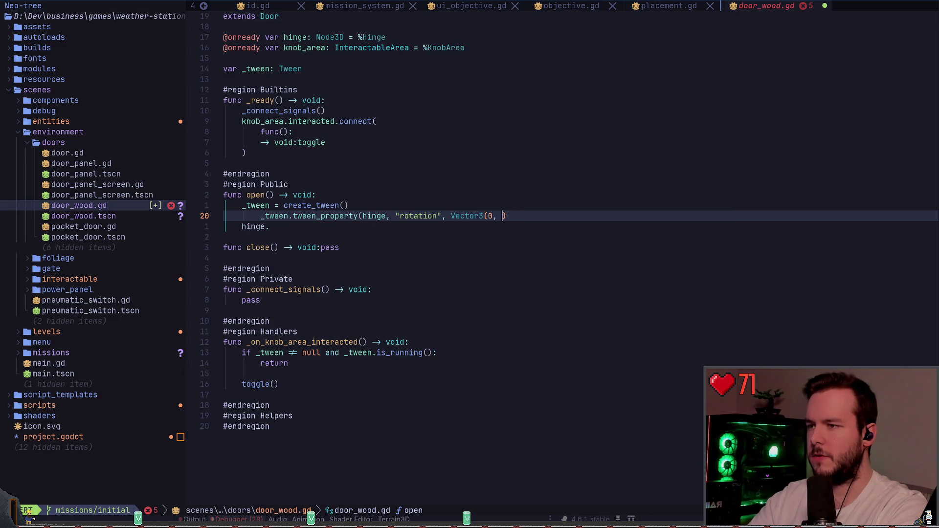
text(90, 0)
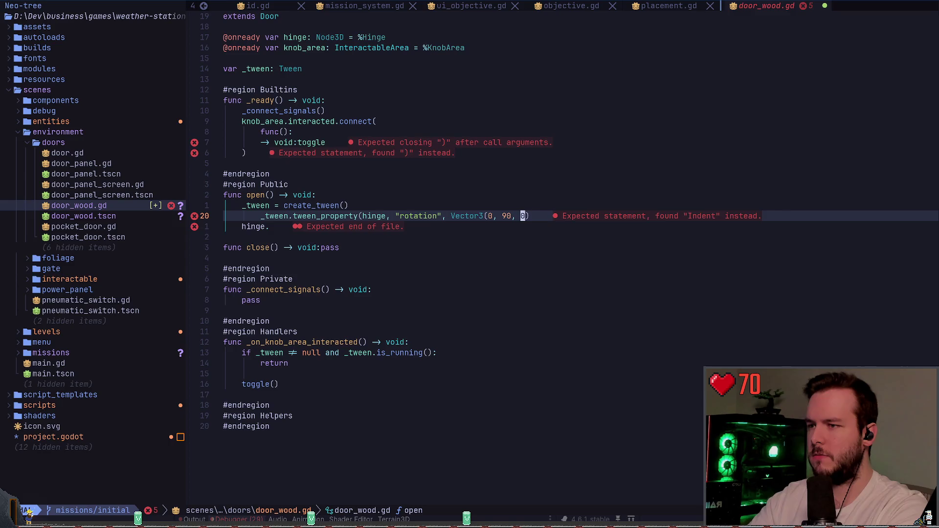
text(), )
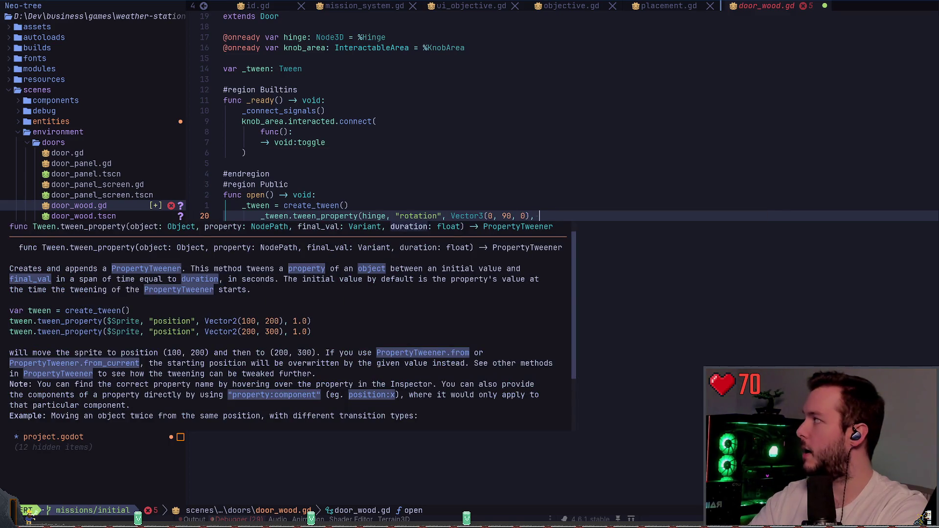
text(1.5)
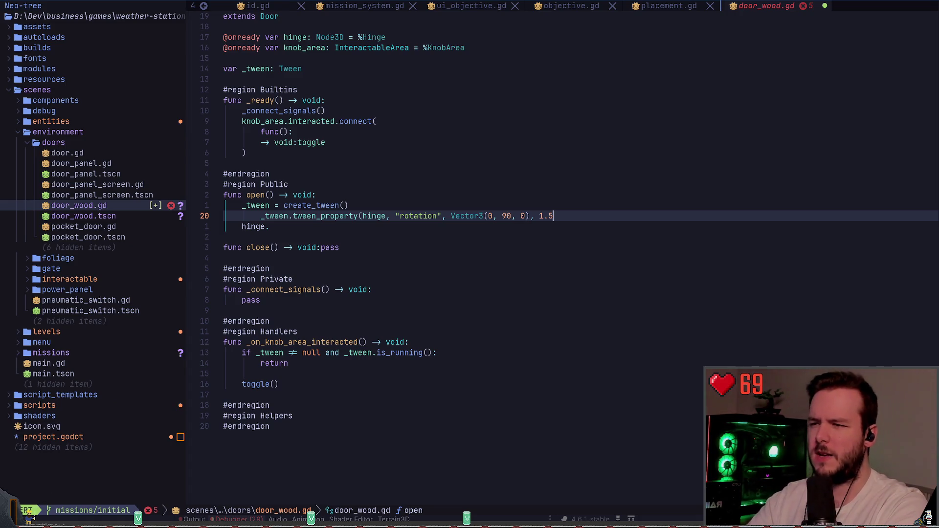
text(0)
key(Escape)
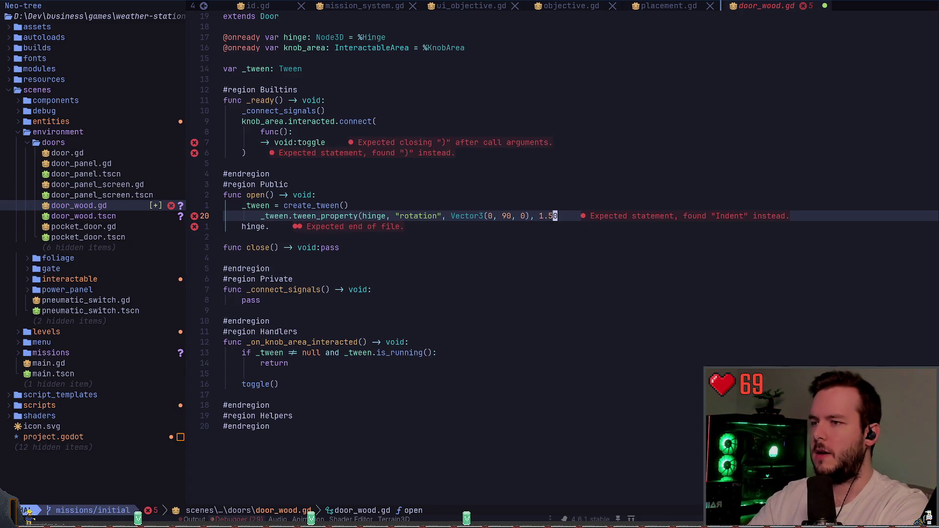
text(r)sre)
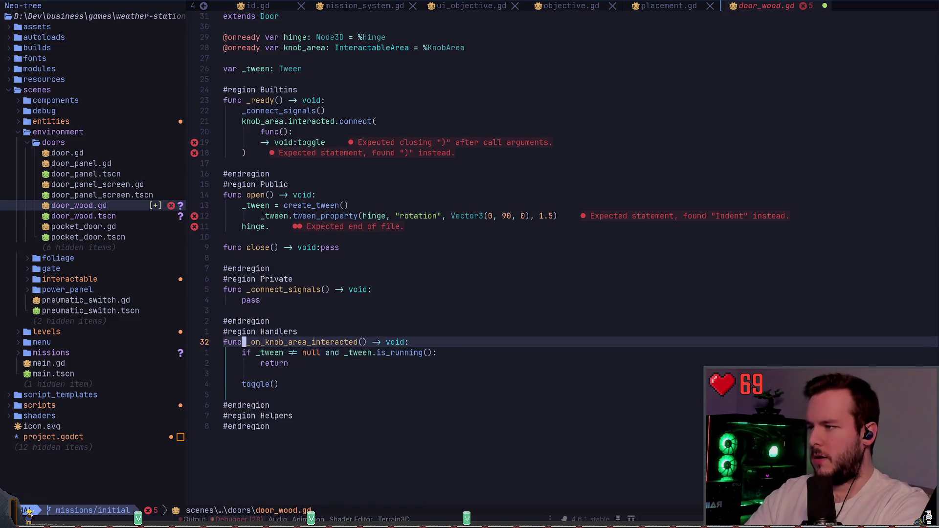
text(5k)
Dedent the tween_property line to match open()'s indentation.
key(less)
key(less)
key(k)
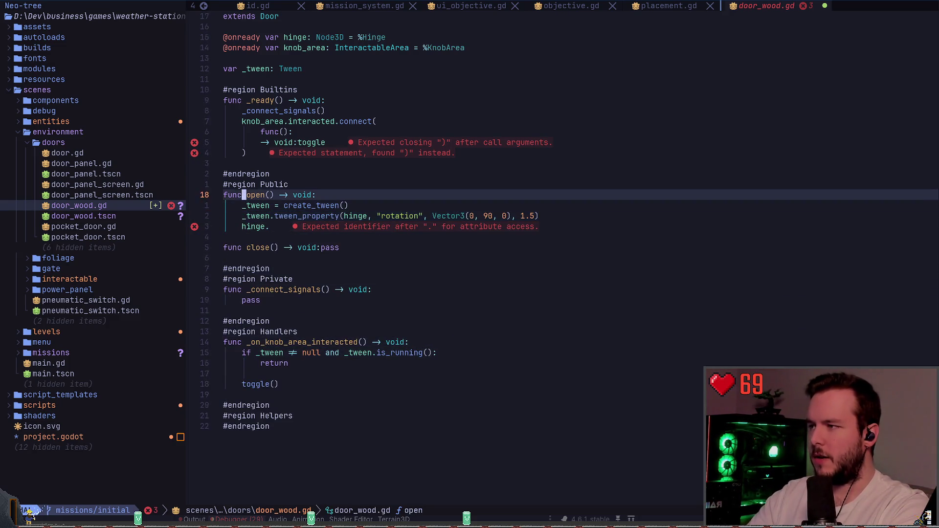
key(k)
key(k)
key(V)
key(k)
key(Escape)
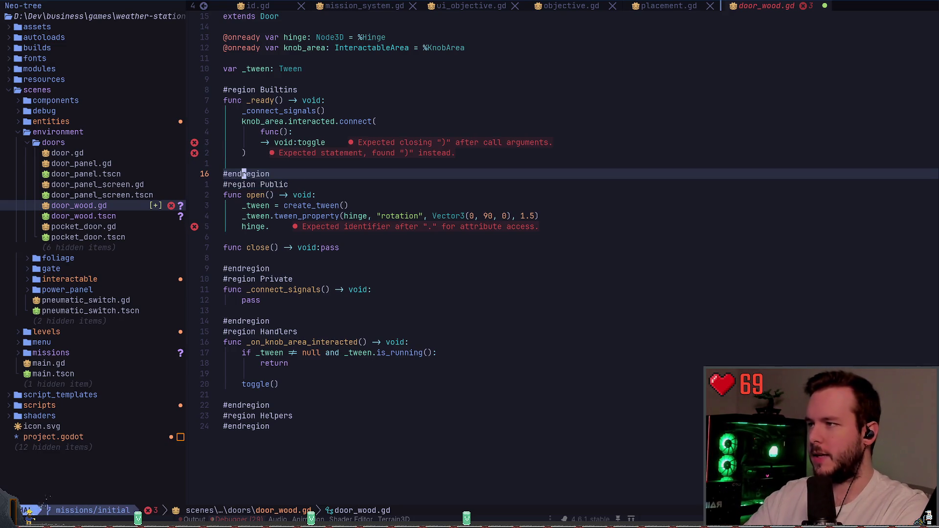
Delete the inline func()/toggle lambda lines from the connect call in _ready.
key(5)
key(k)
key(Return)
key(Return)
key(w)
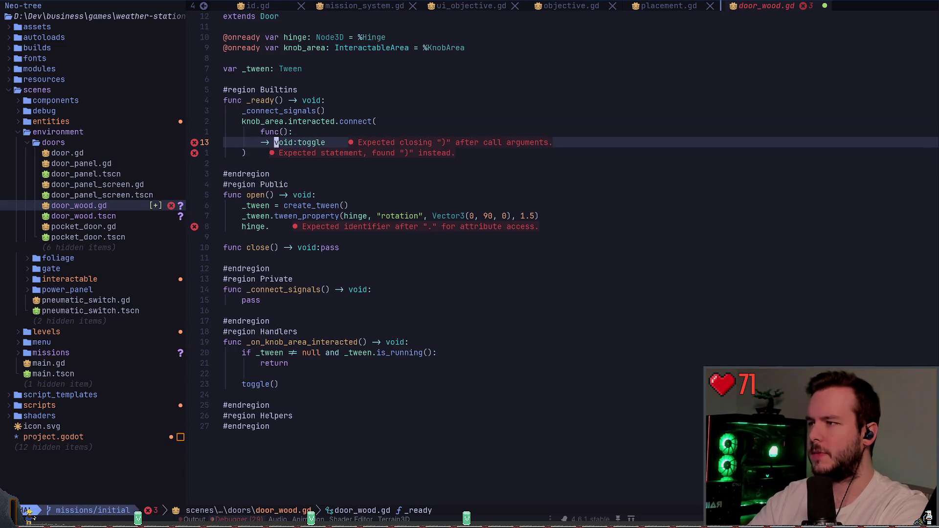
key(i)
key(Return)
key(Escape)
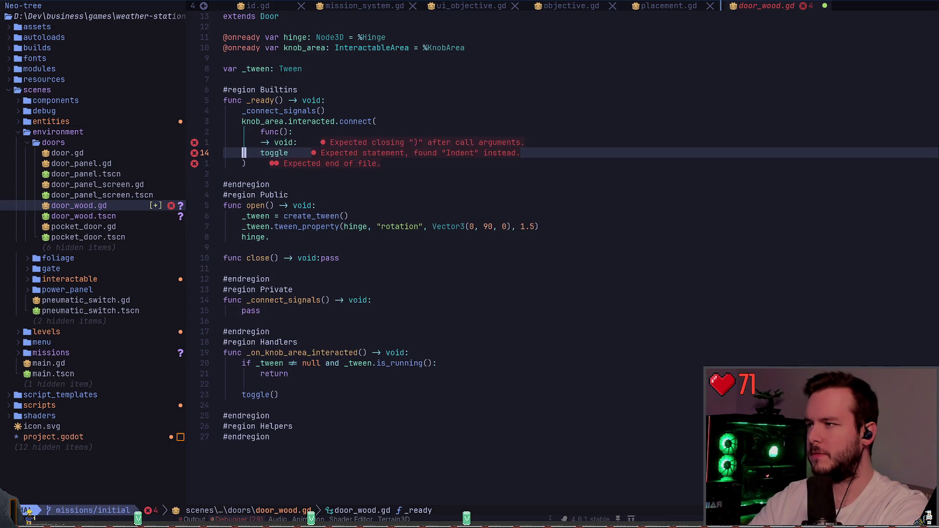
key(k)
key(d)
key(2)
key(j)
key(k)
Join the closing parenthesis and connect interacted to _on_knob_area_interacted.
key(shift+j)
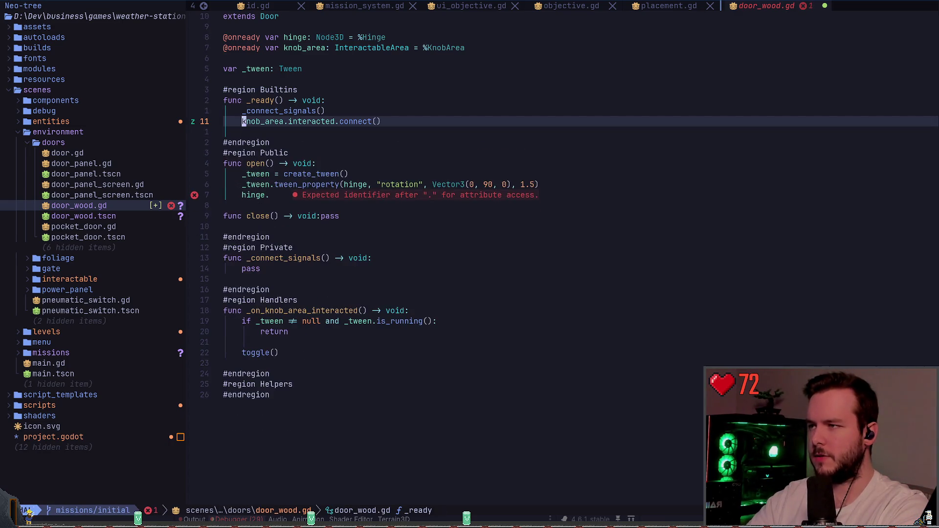
text(_on)
key(Return)
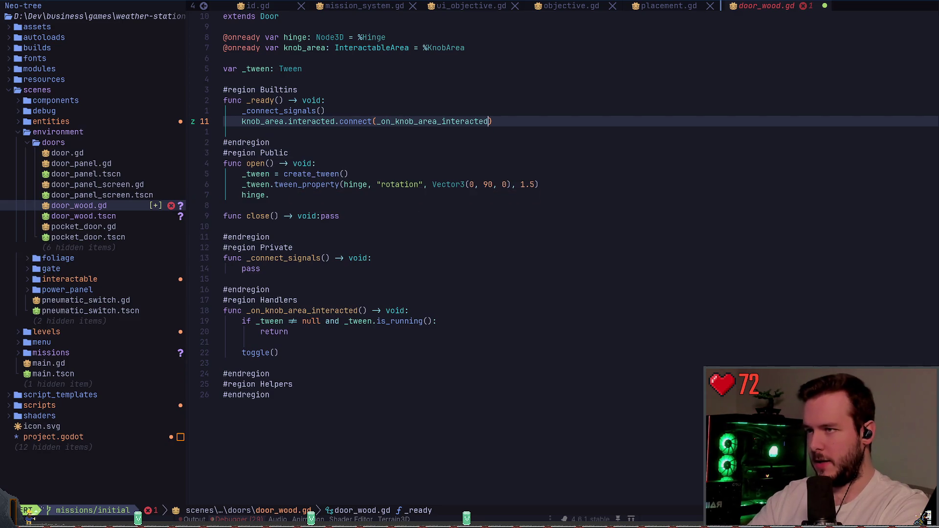
key(Escape)
Replace the unfinished hinge line in open() with _tween.play().
key(j)
key(j)
key(j)
key(A)
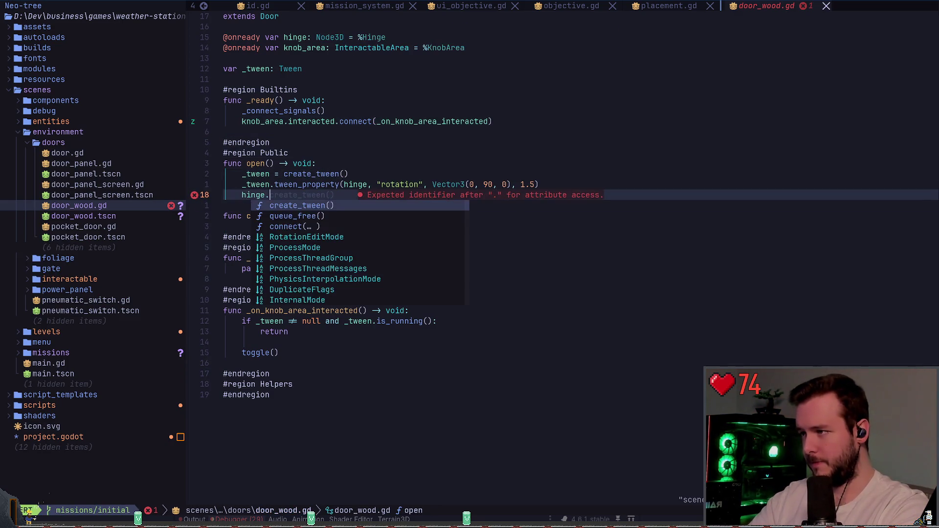
key(BackSpace)
key(ctrl+w)
text(_tw)
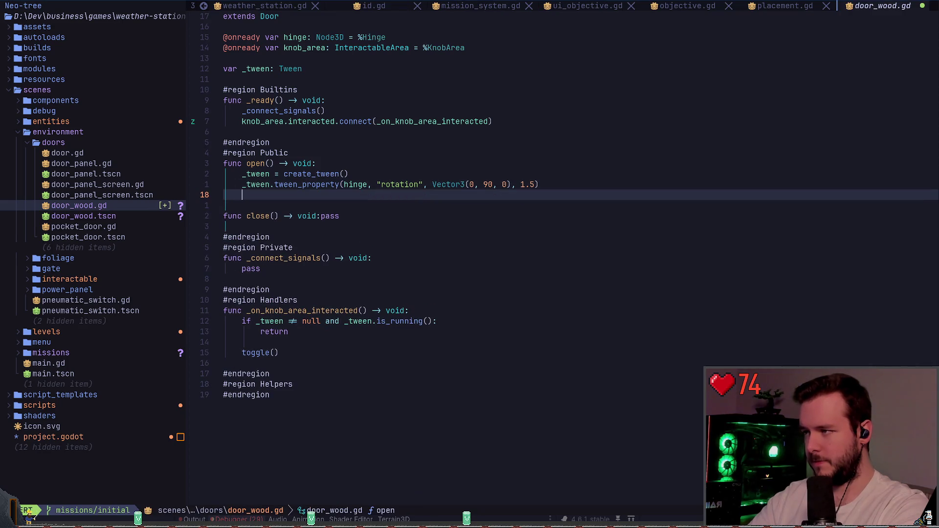
text(een.pla)
key(Return)
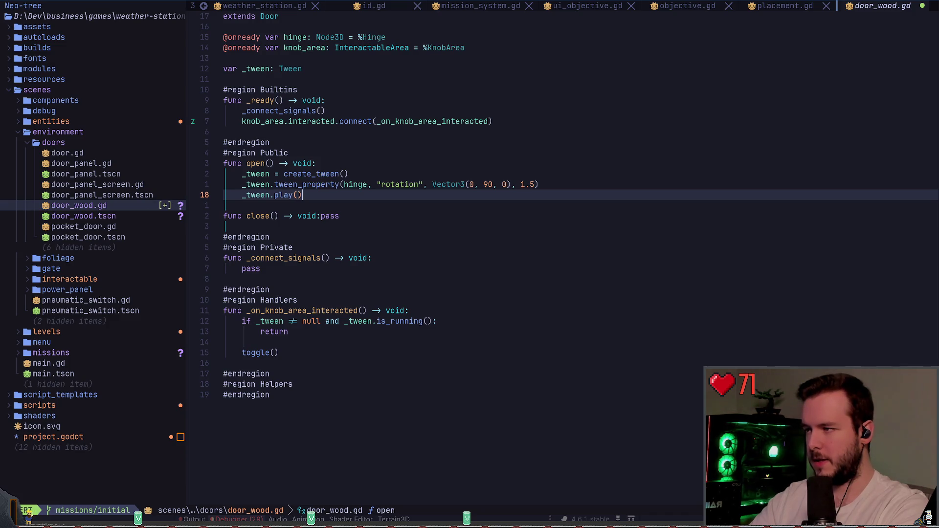
key(Return)
Copy the three tween lines into close() in place of pass, rotating back to Vector3(0, 0, 0).
key(Escape)
key(k)
key(V)
key(k)
key(k)
key(y)
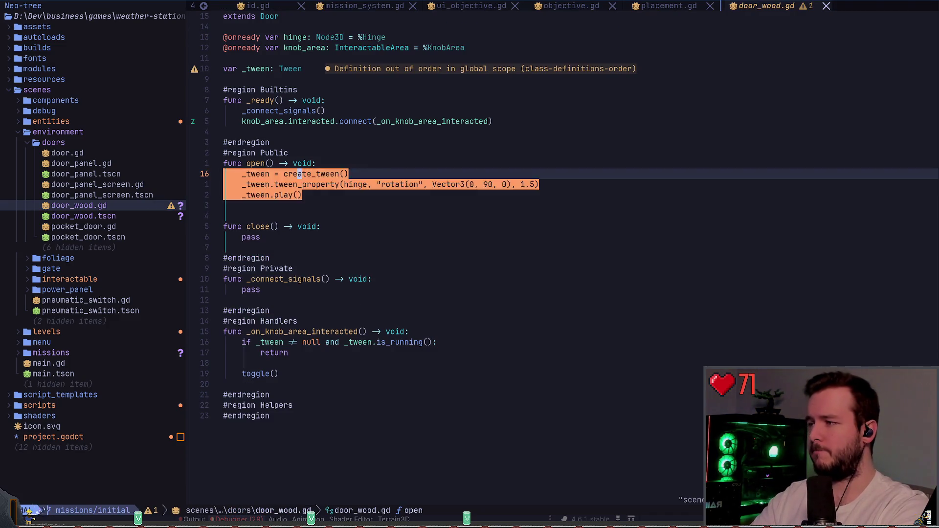
key(j)
key(j)
key(V)
key(p)
key(j)
key(w)
key(w)
key(w)
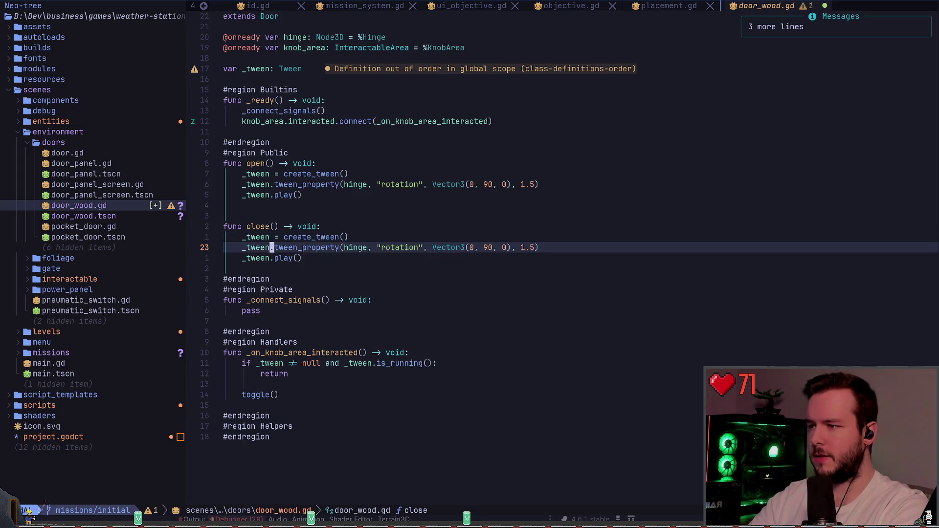
key(w)
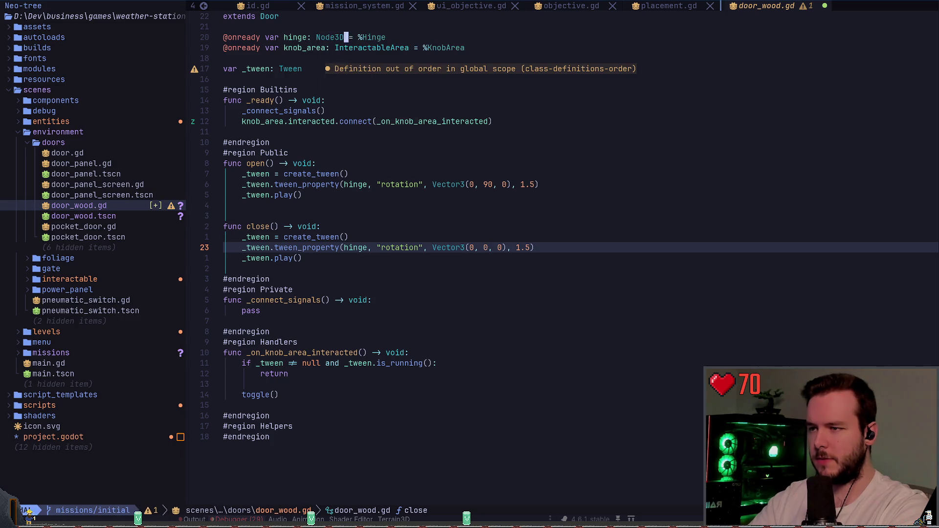
key(ctrl+s)
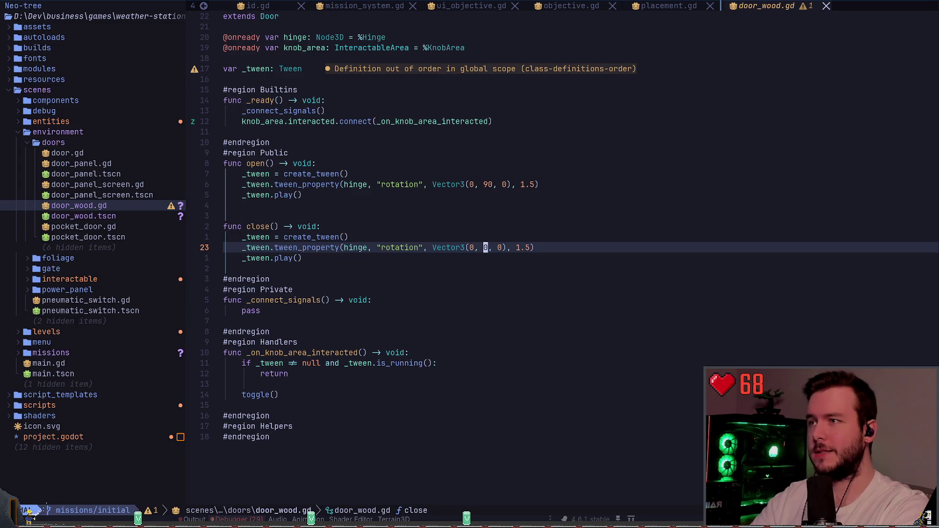
key(g)
key(g)
key(j)
key(j)
key(j)
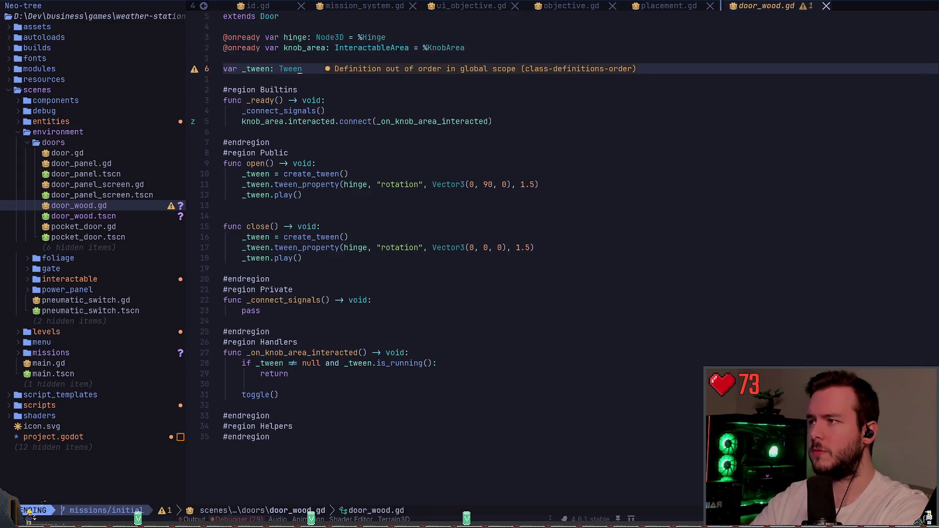
key(d)
key(d)
key(k)
key(k)
key(k)
key(p)
key(o)
key(Escape)
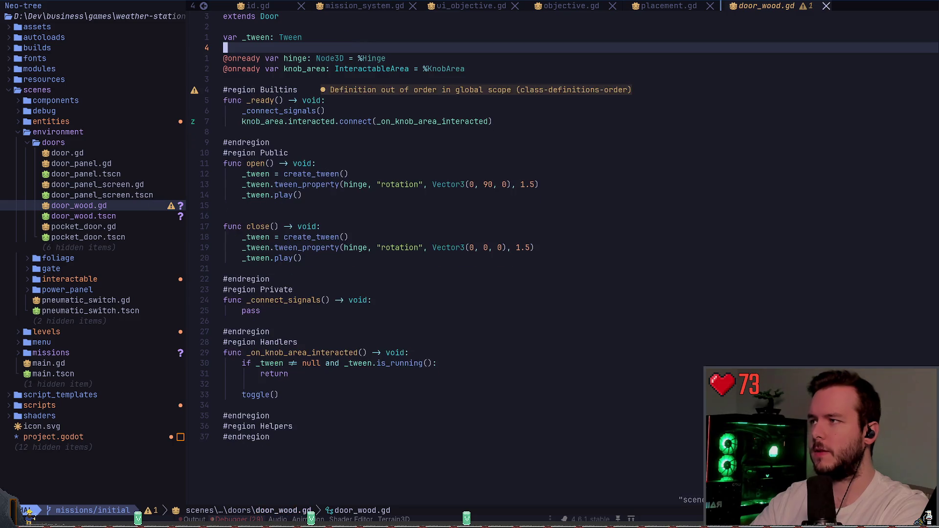
key(ctrl+s)
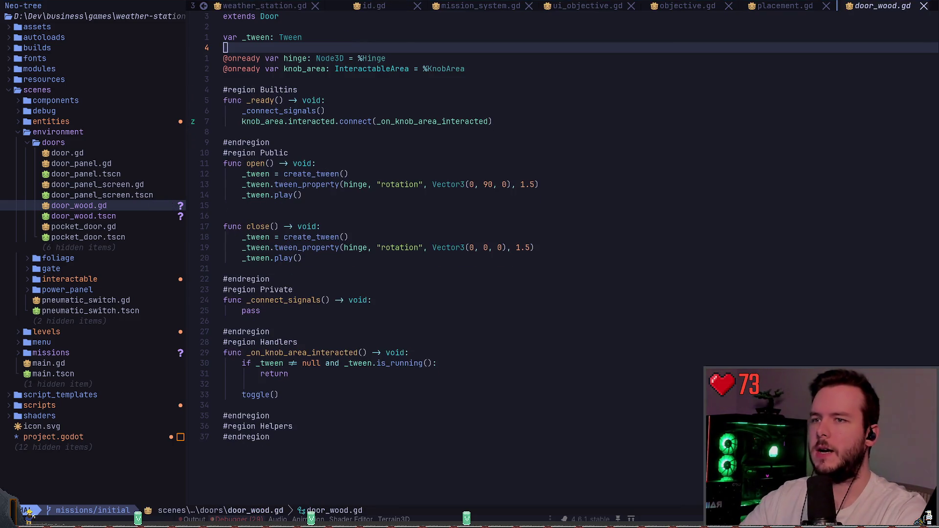
key(alt+Tab)
Revert the Hinge node's Y rotation to 0 and run the game showing the closed door.
click(704, 59)
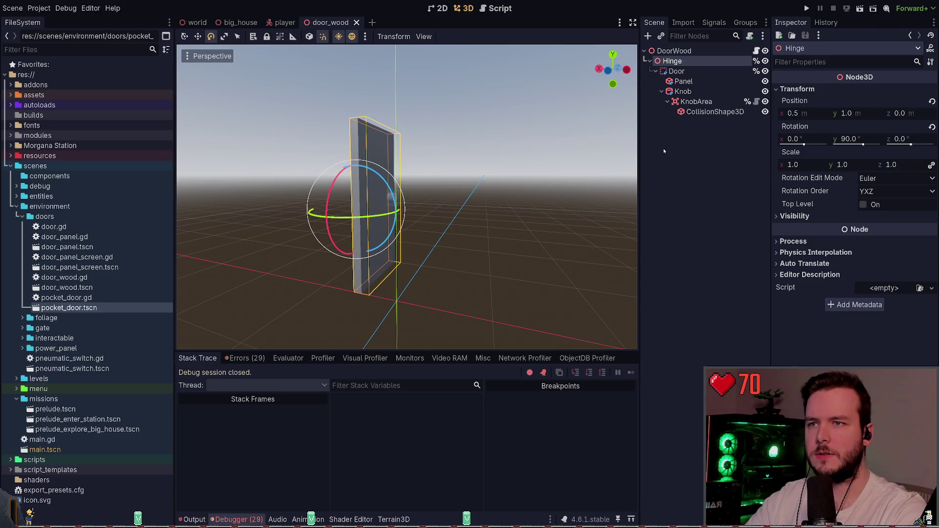
click(933, 127)
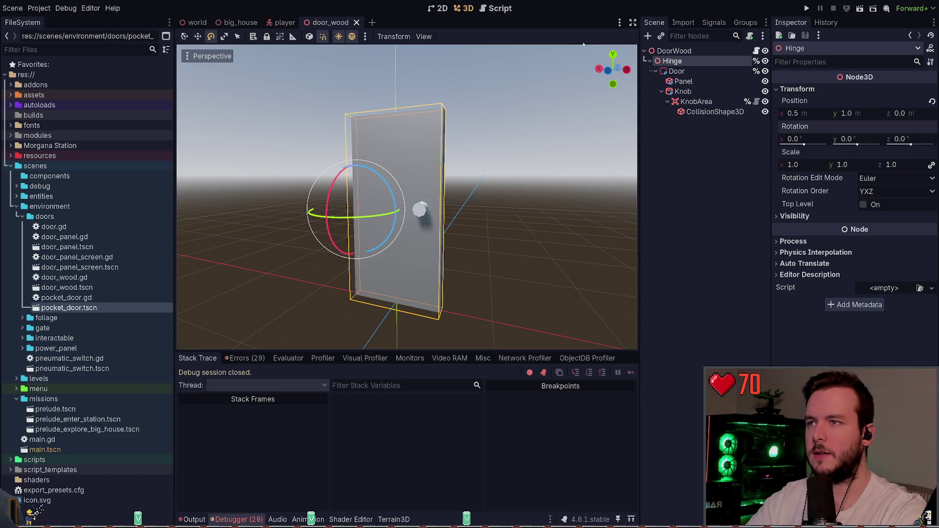
click(807, 8)
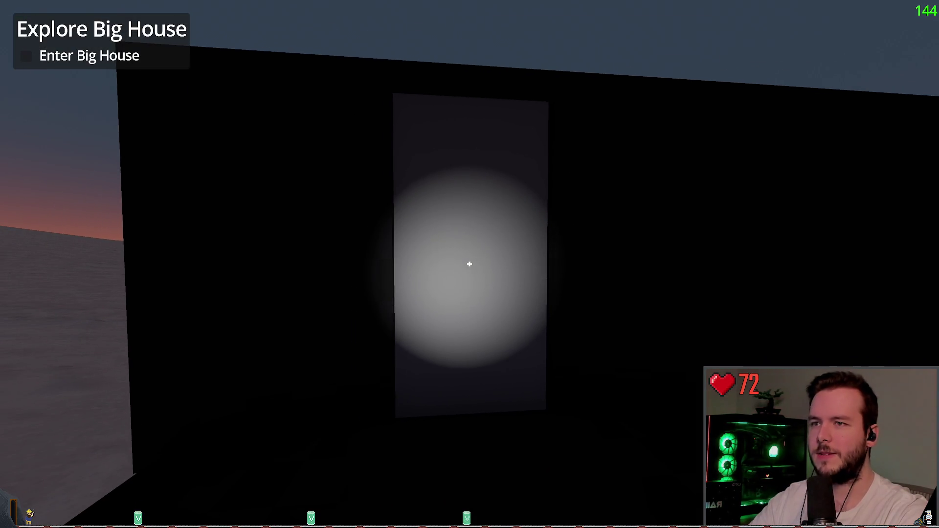
Rotate the DoorWood 180° with the rotate gizmo and relaunch the game with F5.
key(alt+Tab)
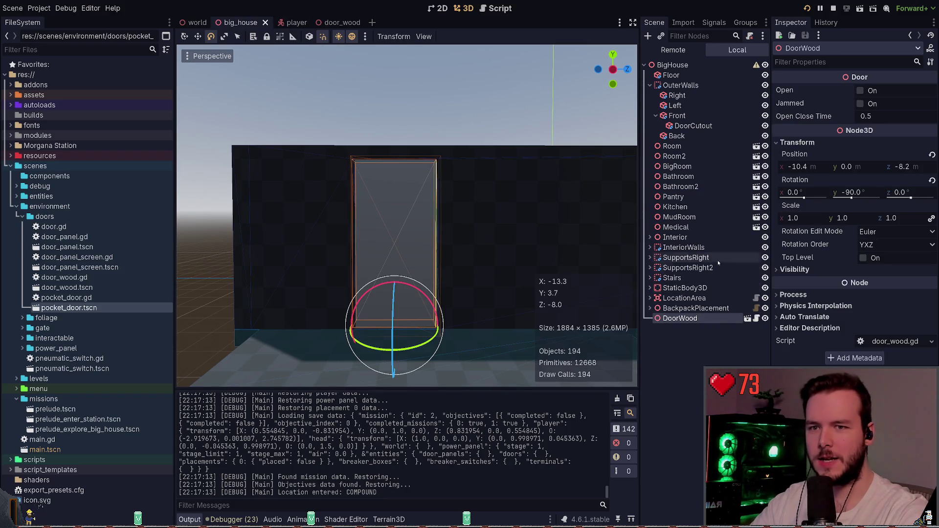
mouse_move(436, 336)
mouse_down()
mouse_move(431, 343)
mouse_move(414, 307)
mouse_up()
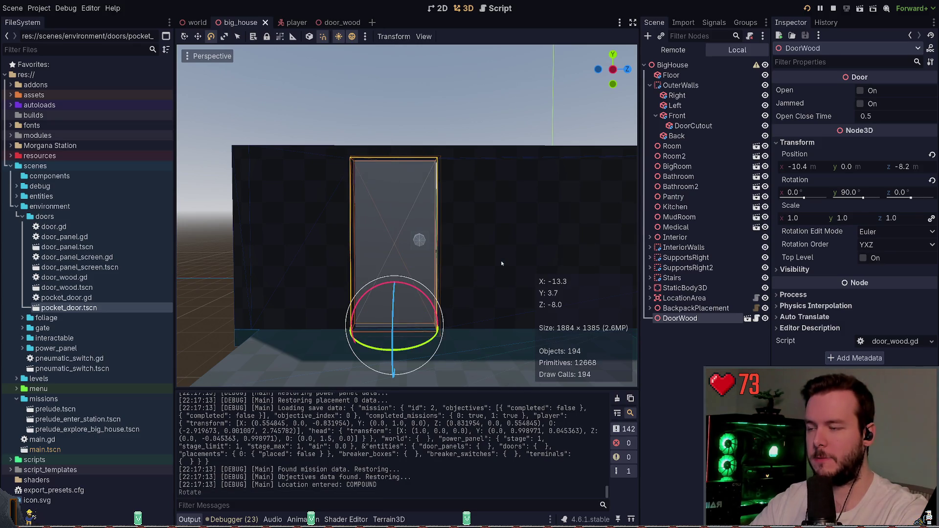
key(F5)
Walk through the doorway in-game, then Dev Quit from the pause menu.
key(w)
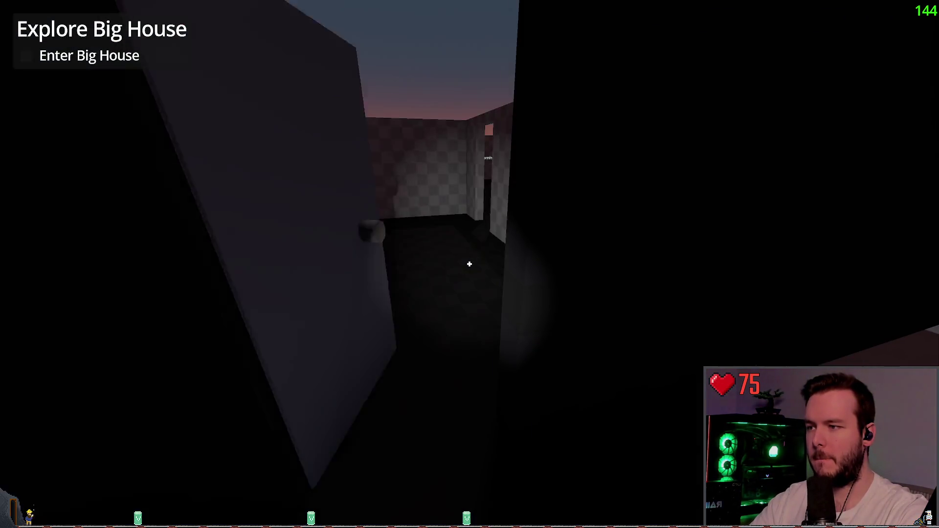
key(w)
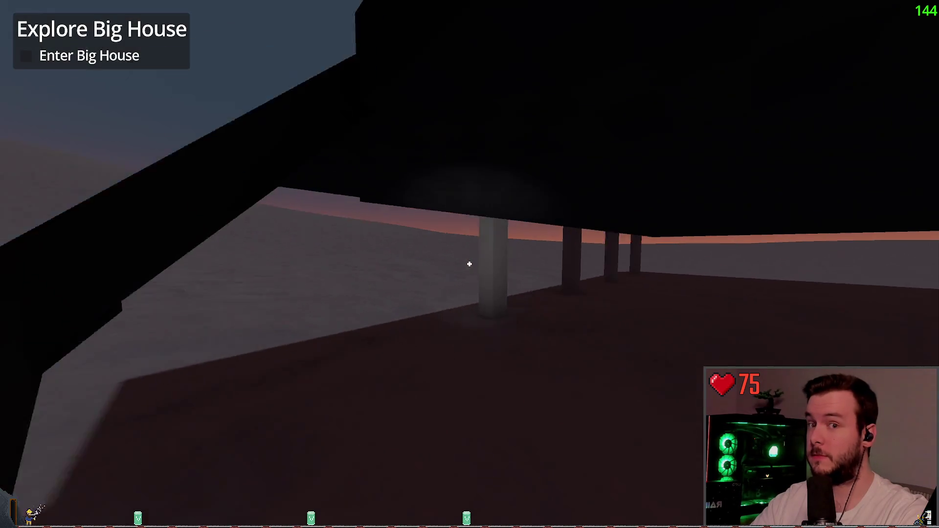
key(w)
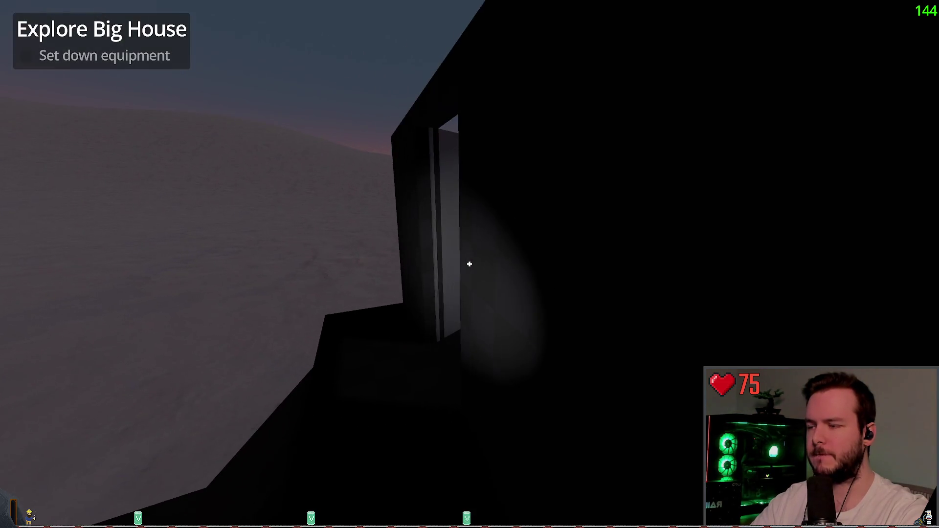
key(Escape)
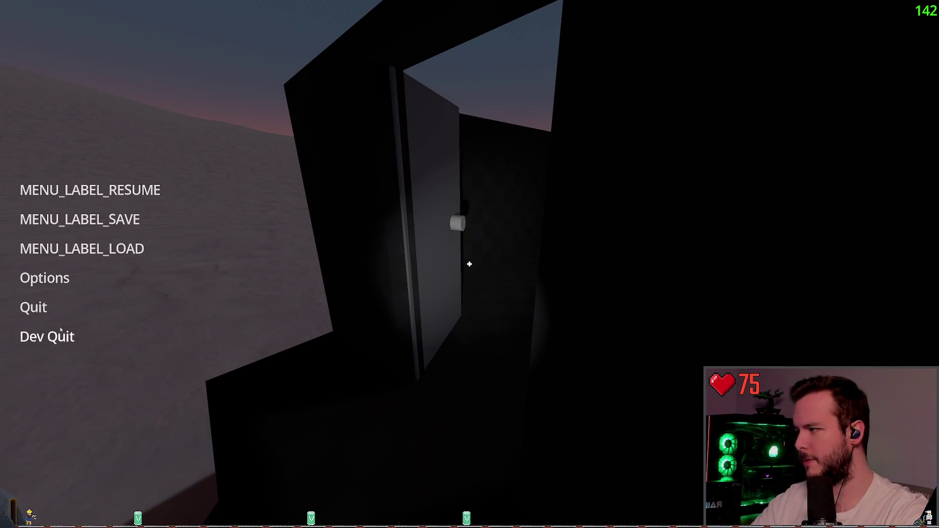
click(61, 331)
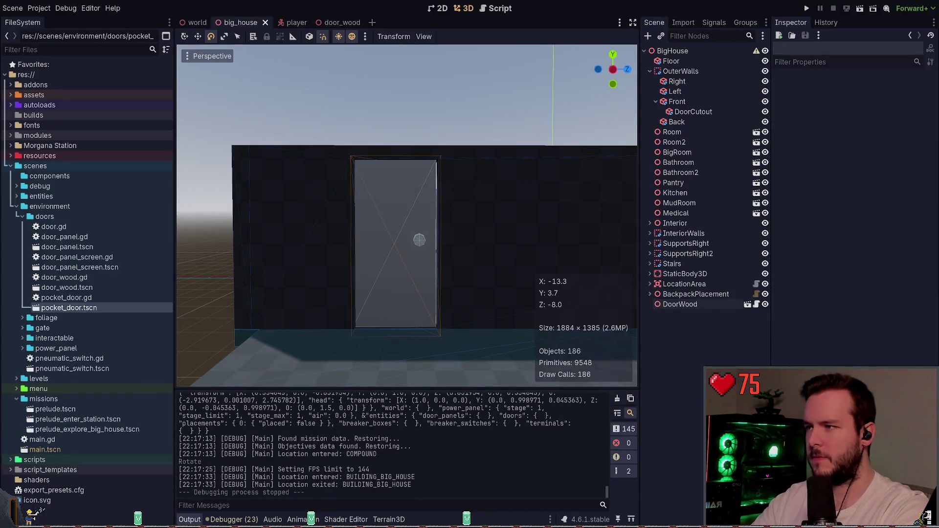
key(alt+Tab)
Change open()'s tweened property from "rotation" to "rotation_degrees".
key(j)
key(j)
key(j)
key(f)
key(5)
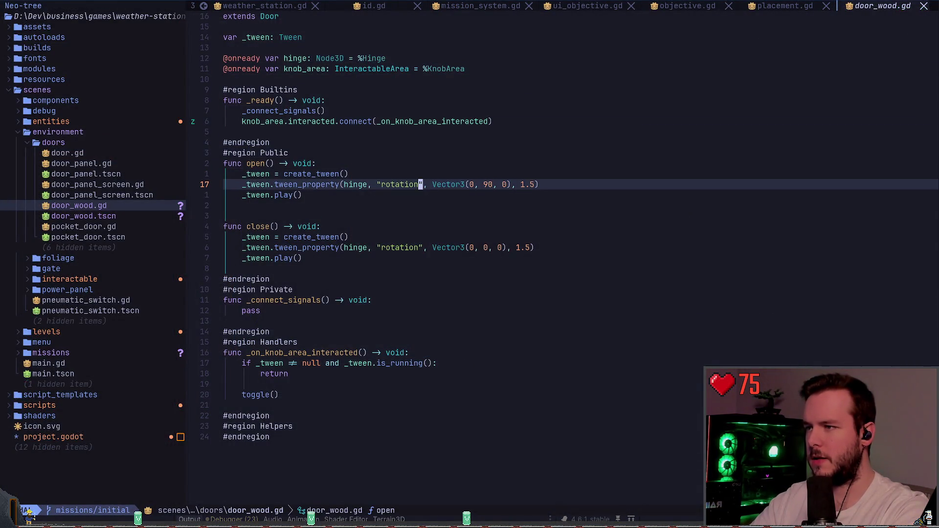
text(ion_deg)
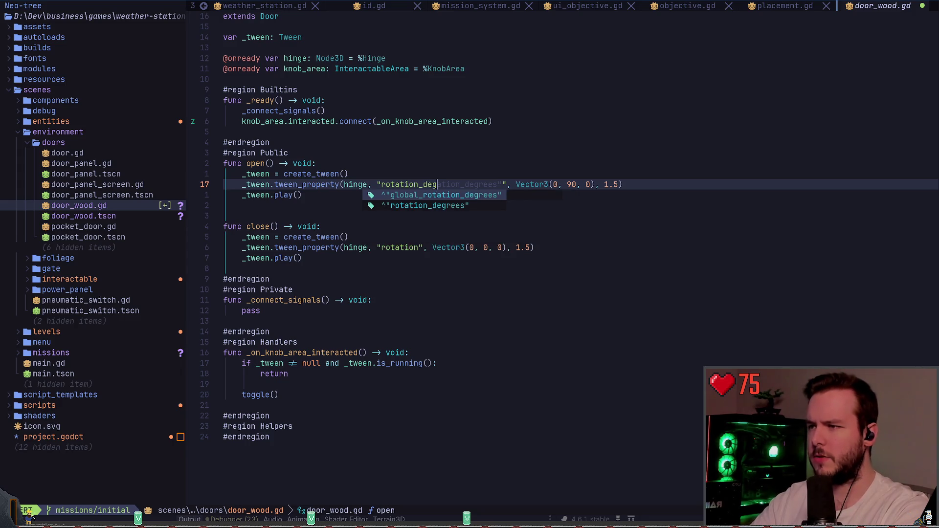
key(Down)
key(Return)
key(Escape)
key(j)
key(j)
key(j)
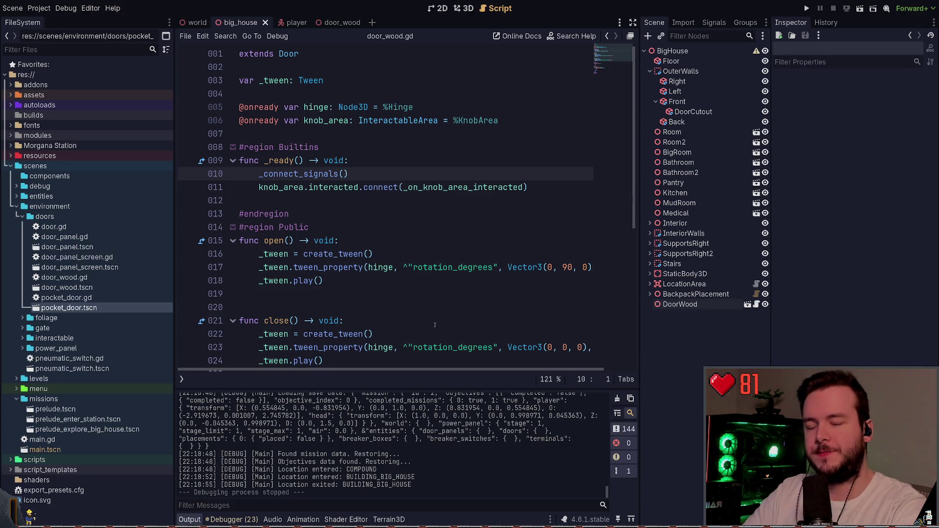
Scroll down through door_wood.gd to review the open() and close() tween code.
scroll(338, 210, down, 1)
Save door_wood.gd and the house scene from Godot's script editor with Ctrl+S.
click(351, 176)
key(ctrl+s)
scroll(351, 180, down, 2)
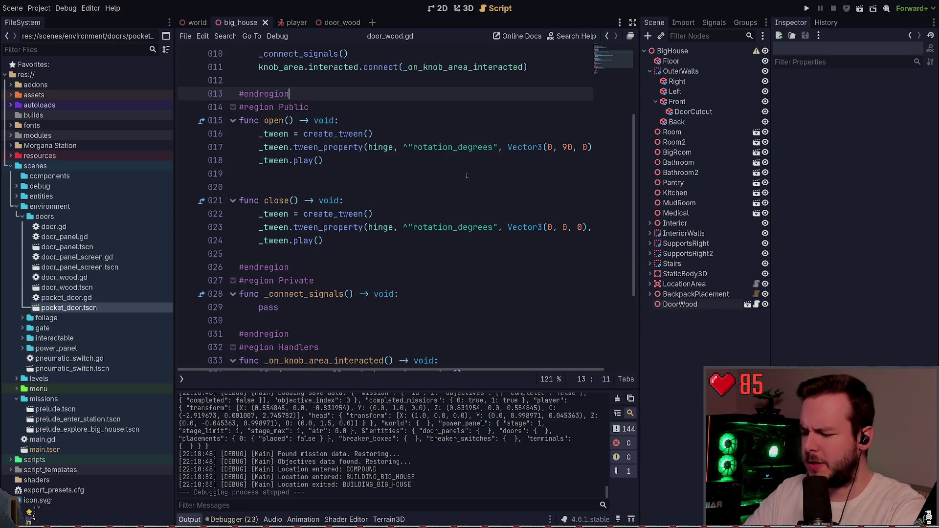
click(415, 177)
key(ctrl+s)
scroll(454, 164, up, 5)
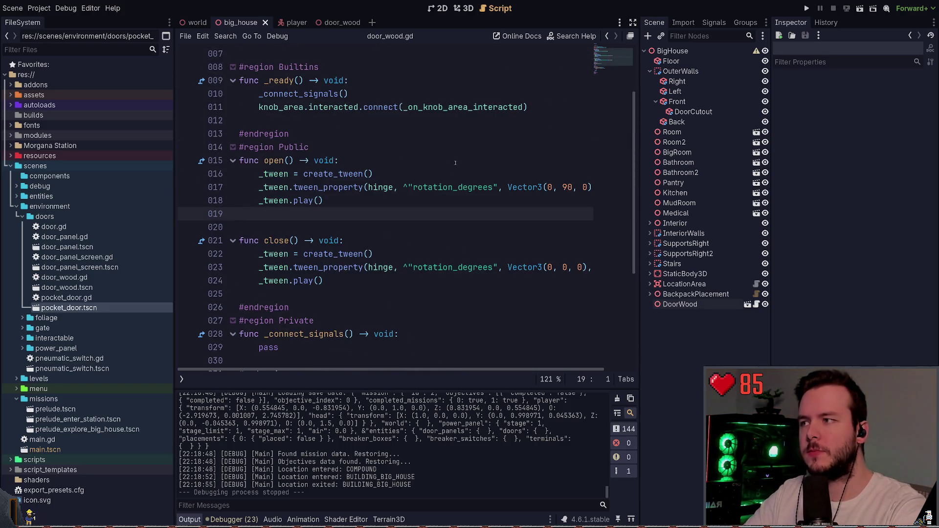
Select DoorWood in the 3D view, nudge it slightly along z, and run the project.
click(465, 8)
click(413, 223)
click(702, 328)
click(685, 304)
key(w)
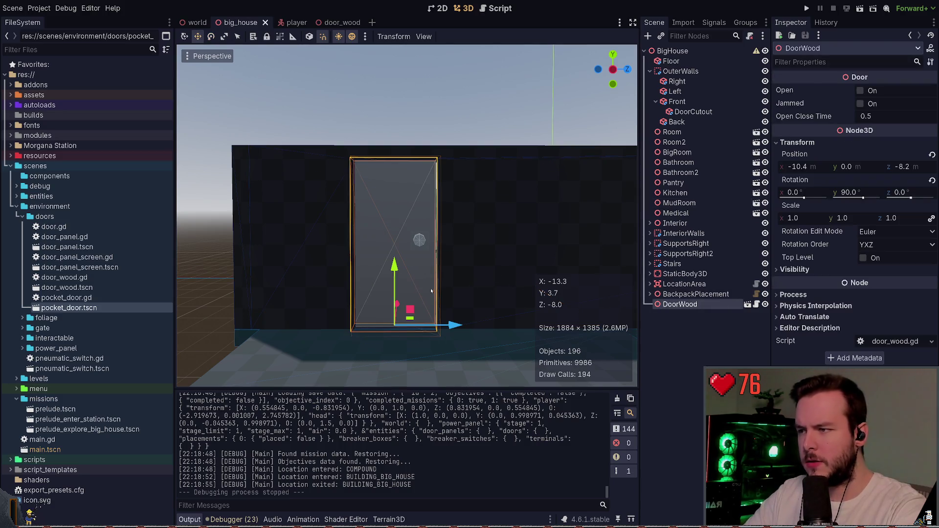
drag(456, 328, 458, 334)
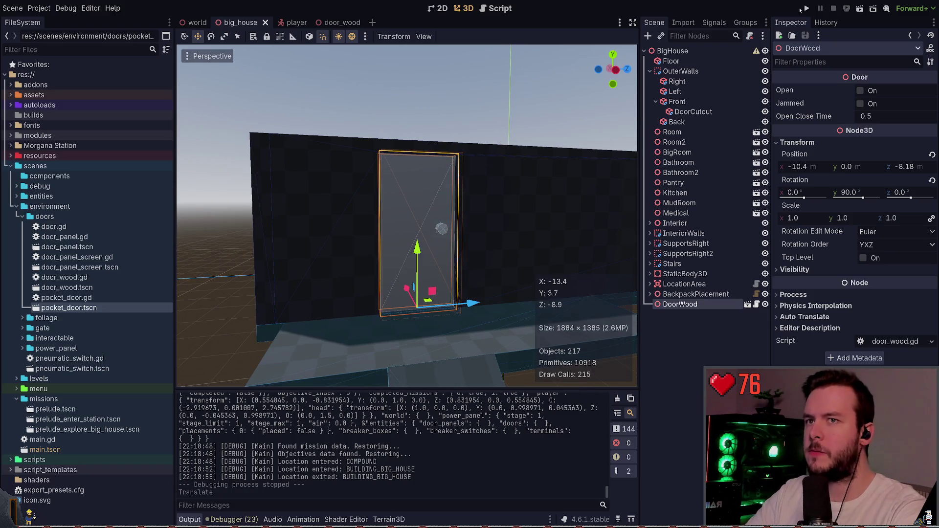
click(807, 8)
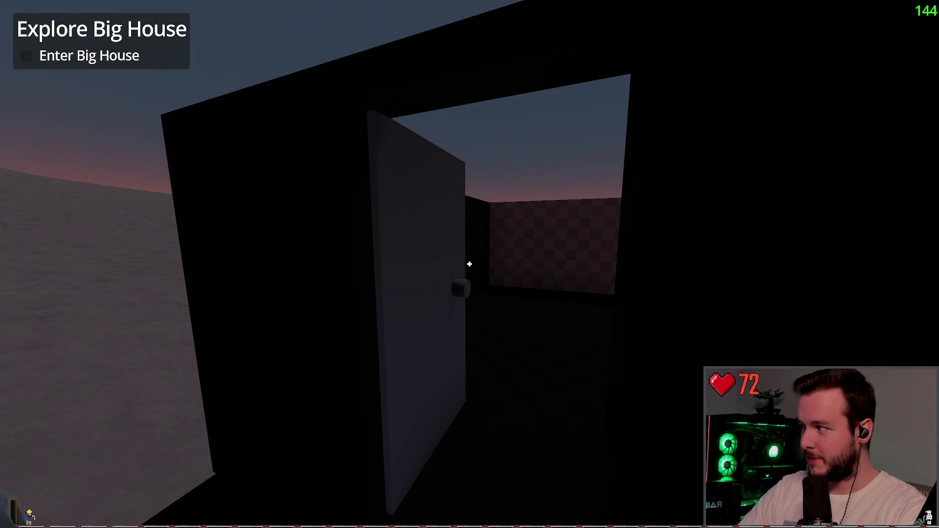
Walk through the house and outdoors, then return to face the door knob.
key(w)
key(d)
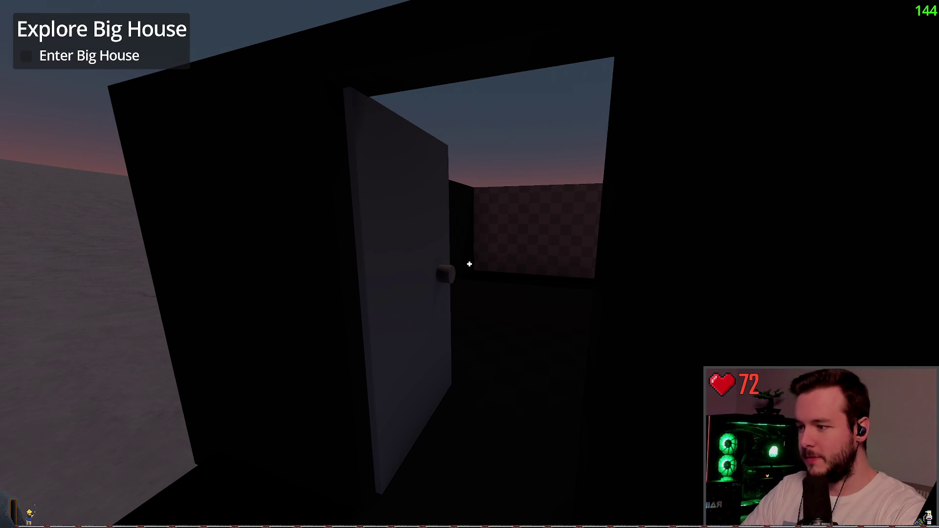
key(w)
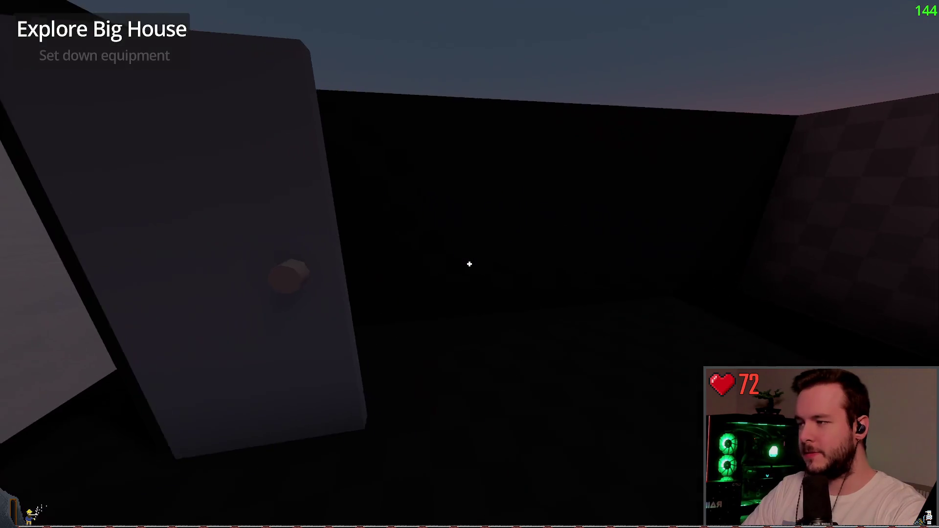
key(w)
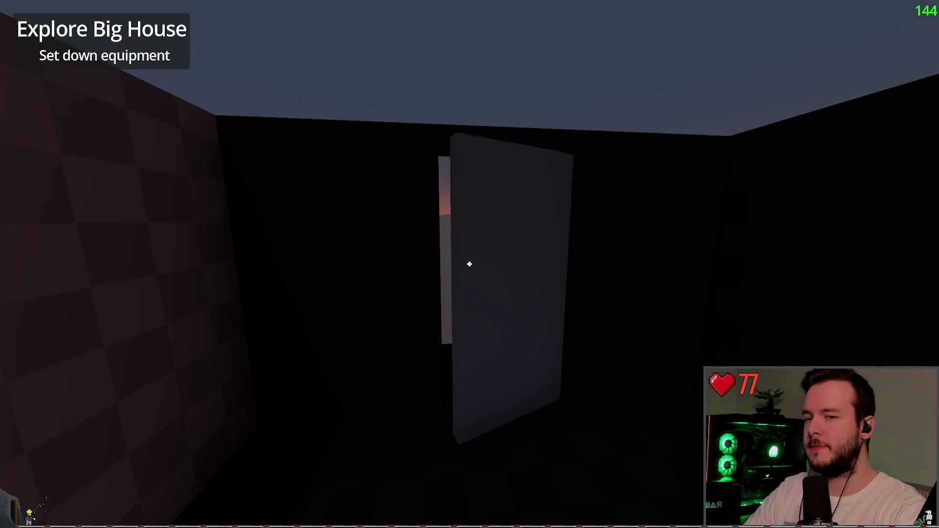
key(s)
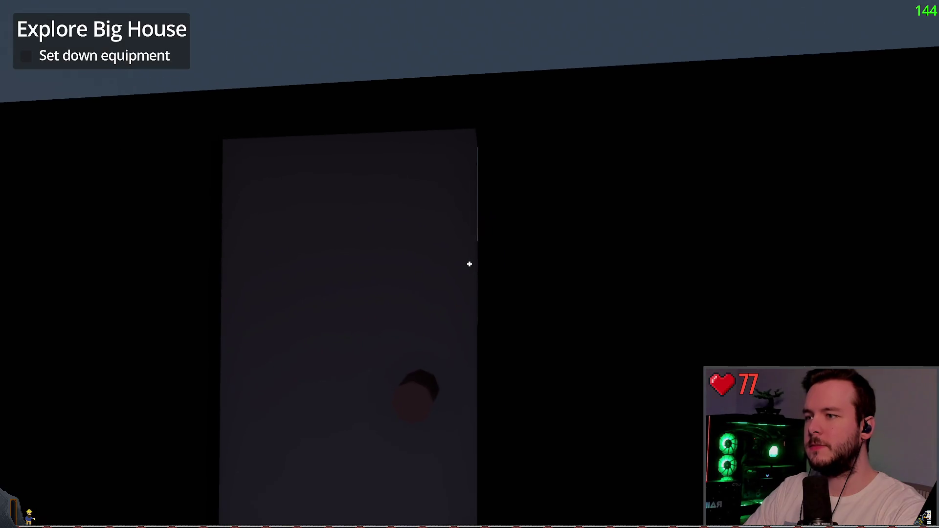
key(s)
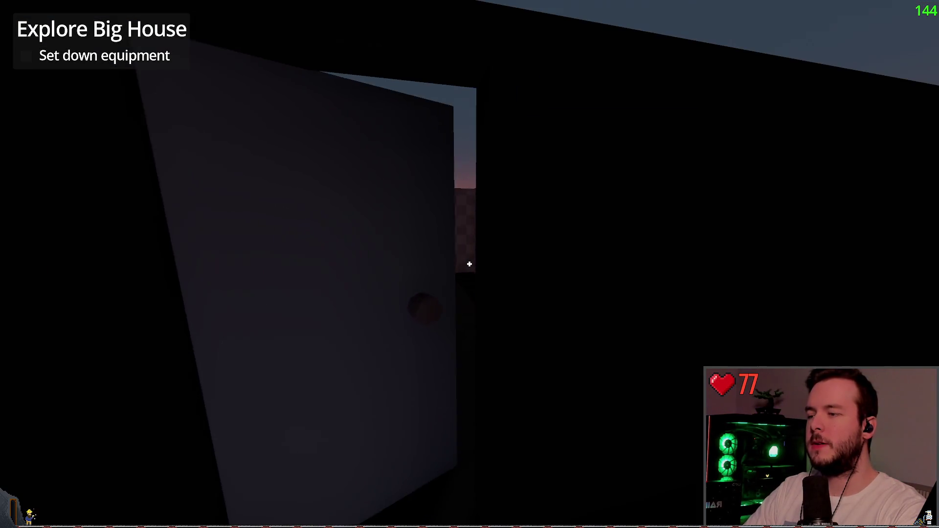
key(w)
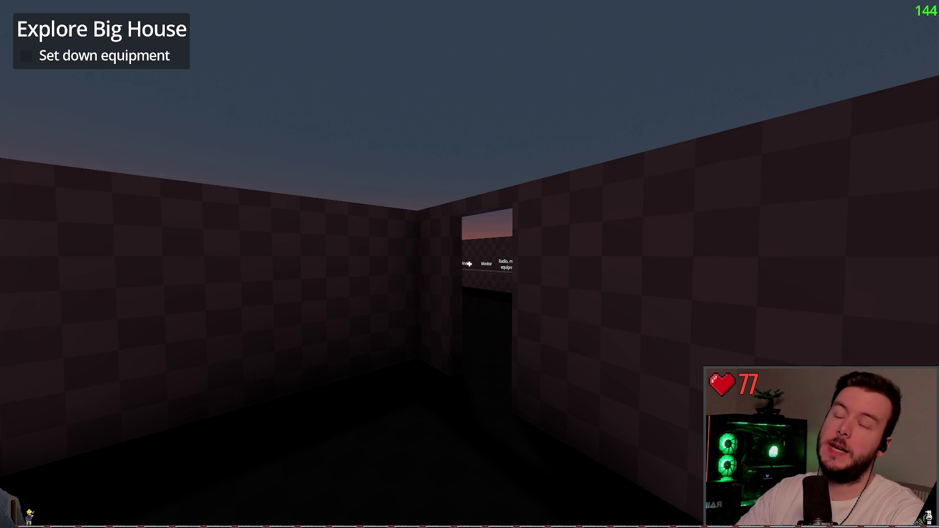
key(w)
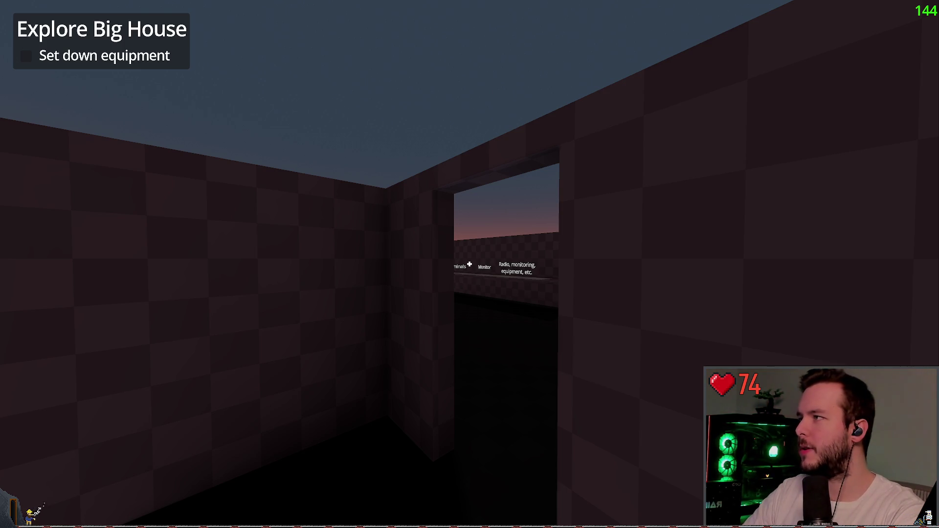
key(w)
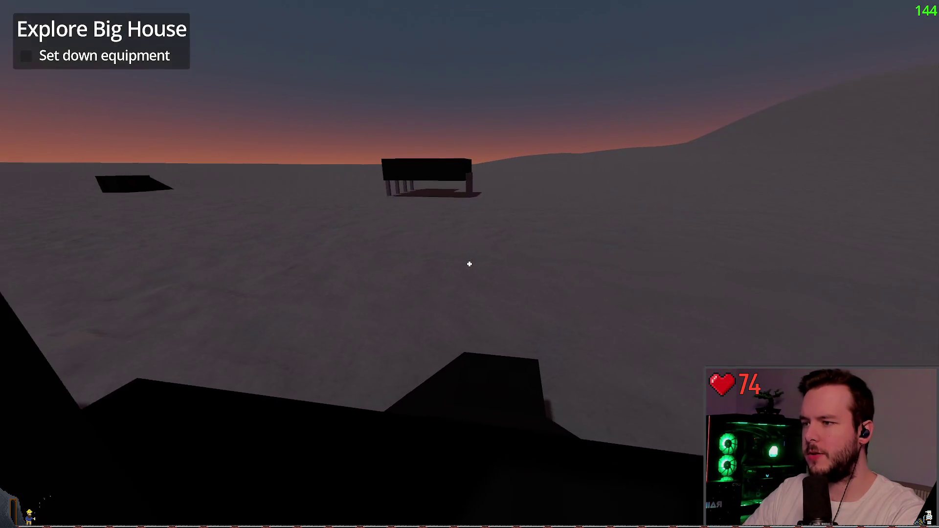
mouse_move(470, 264)
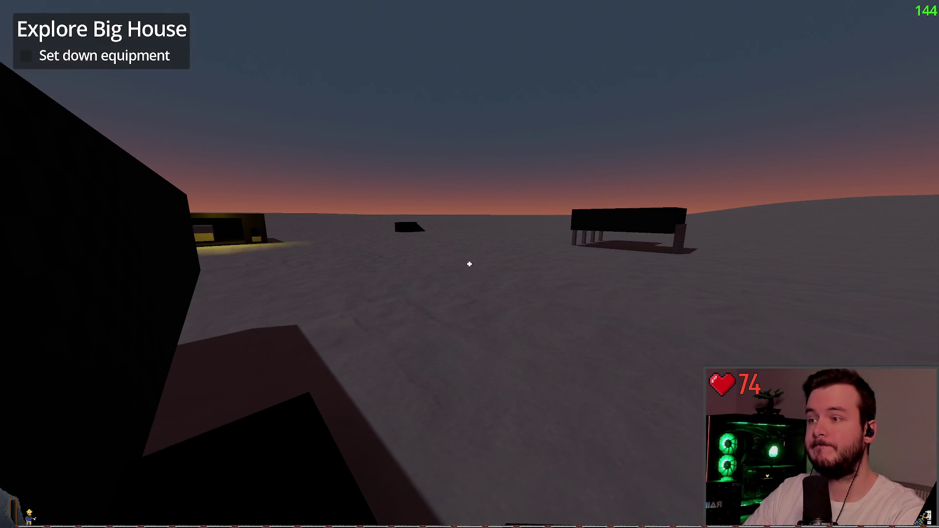
key(w)
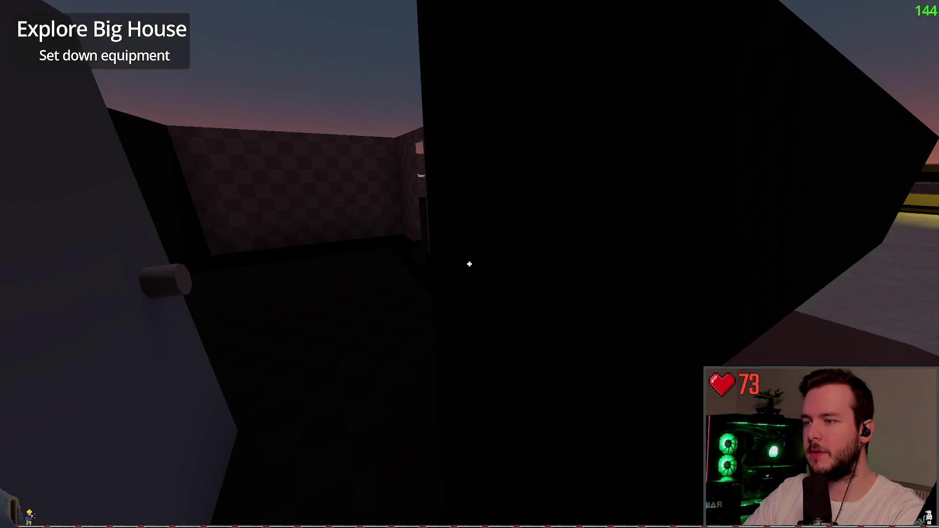
key(w)
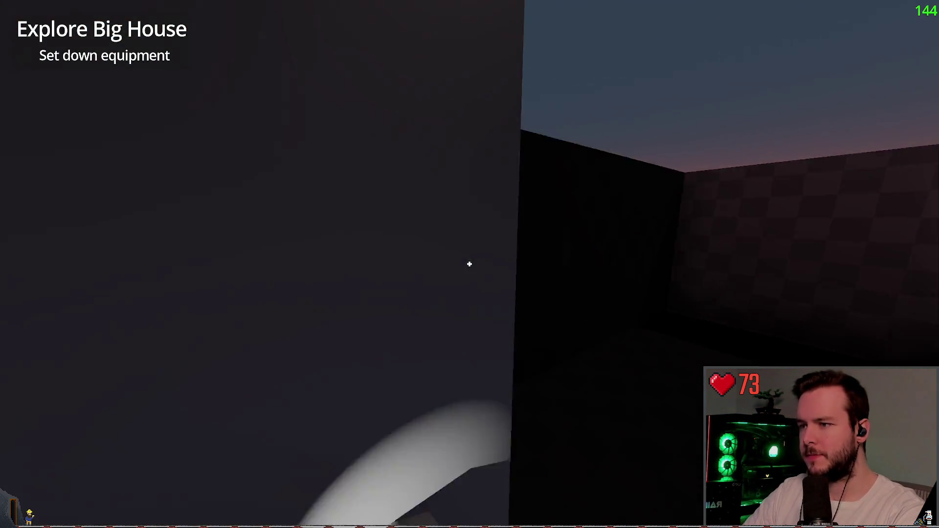
key(w)
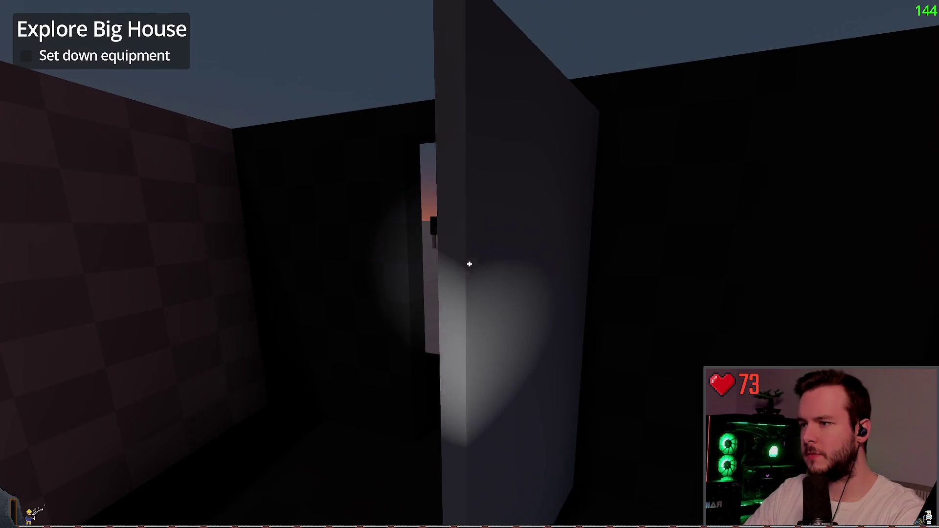
key(w)
Click the knob repeatedly to swing the door open and shut while passing through.
click(470, 264)
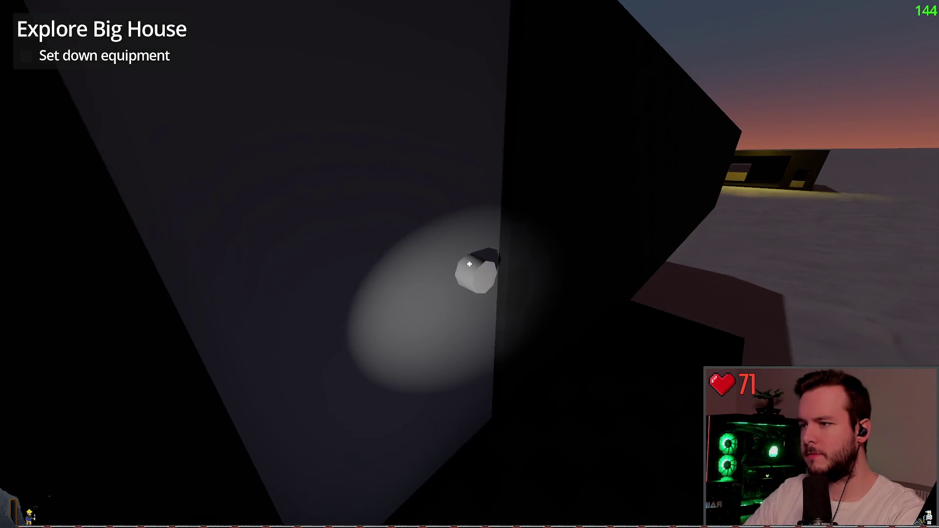
click(470, 264)
key(w)
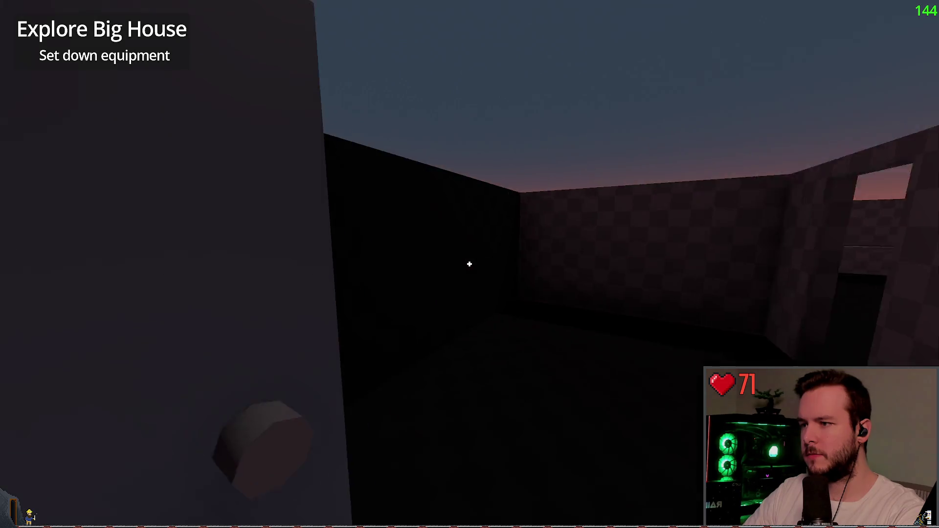
click(470, 264)
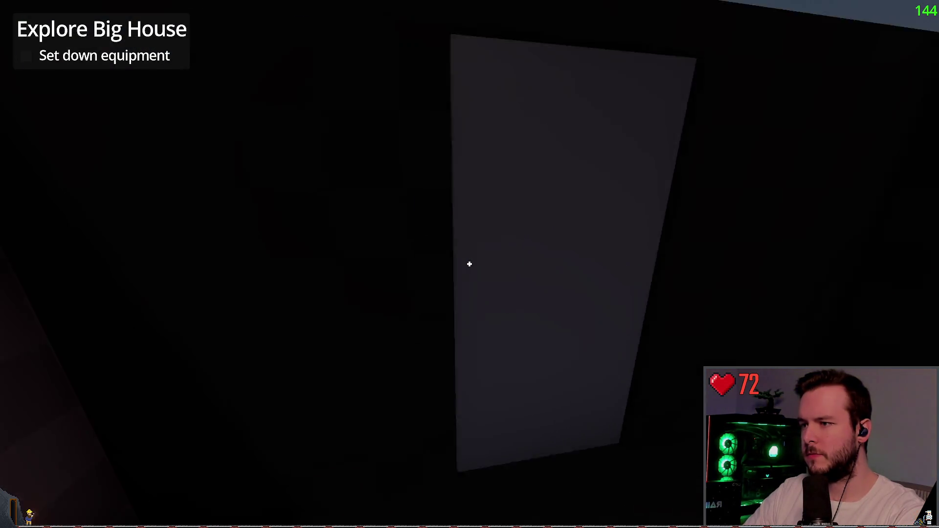
click(470, 264)
key(w)
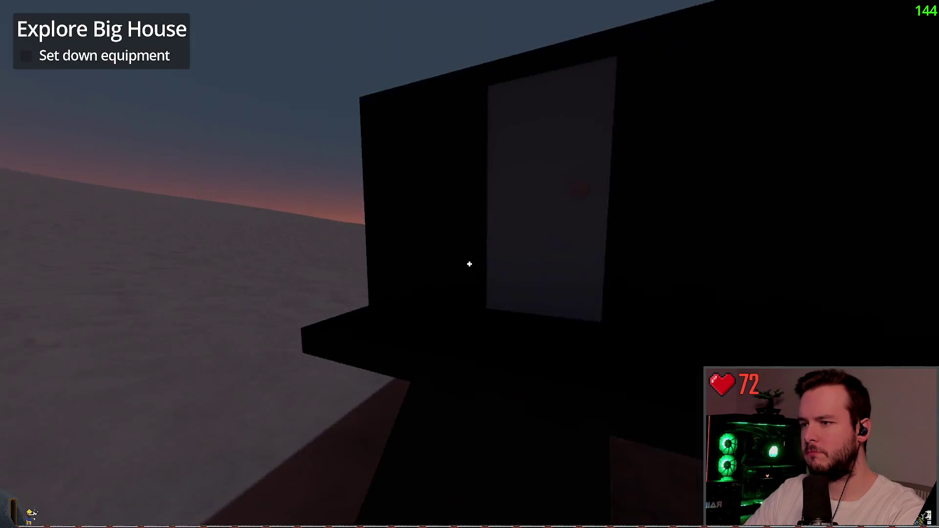
click(469, 264)
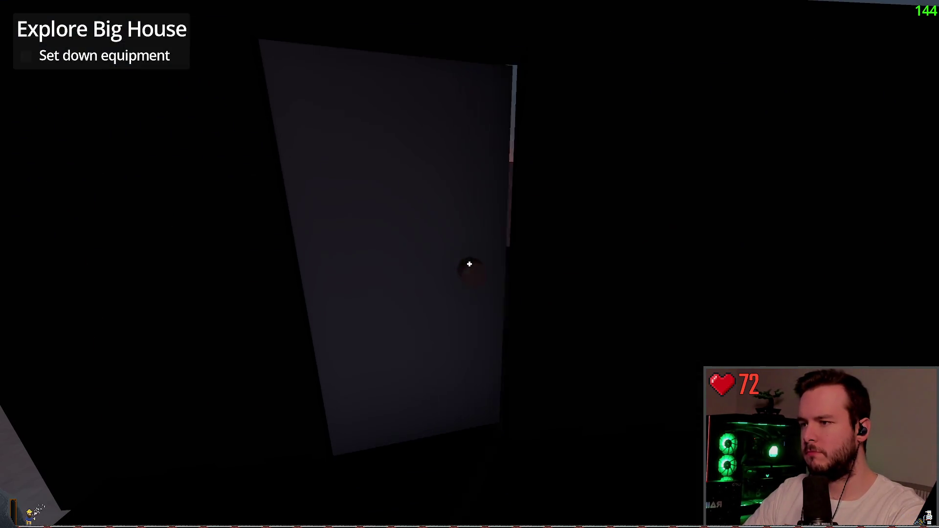
click(470, 265)
key(w)
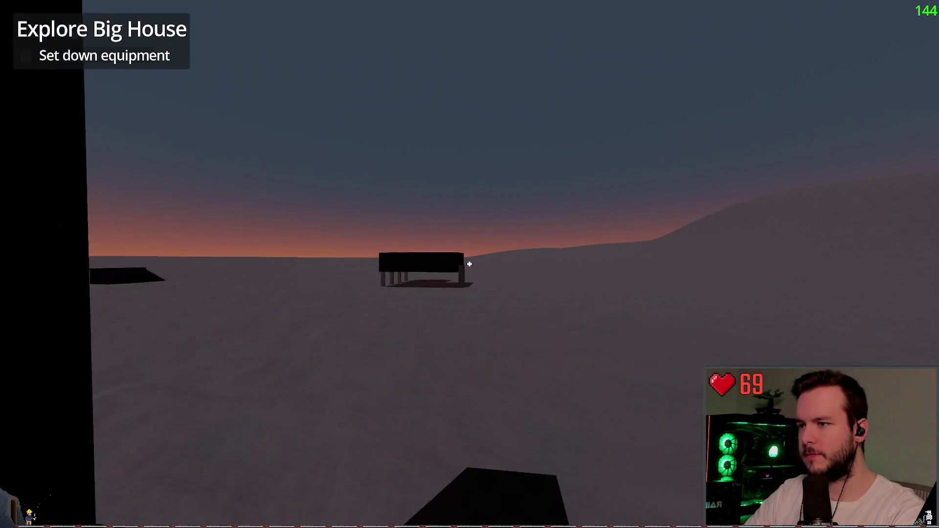
mouse_move(470, 265)
key(w)
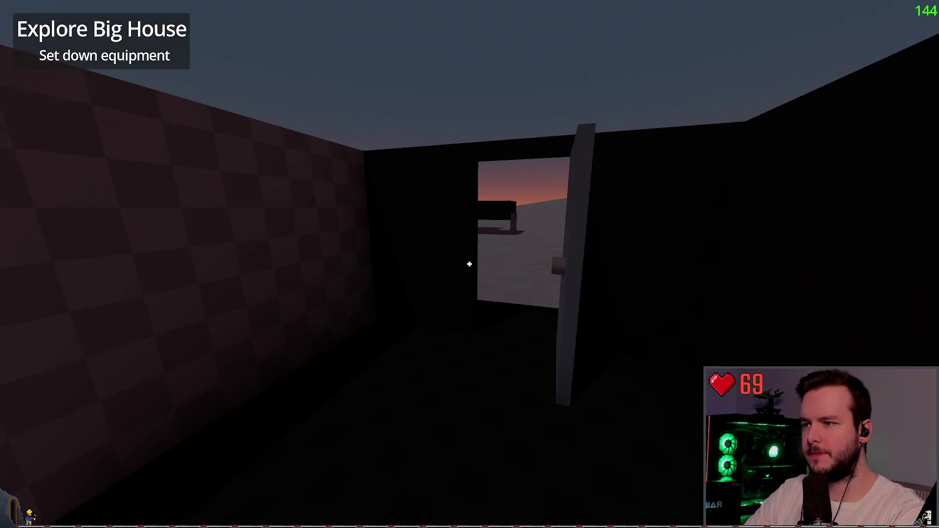
click(469, 265)
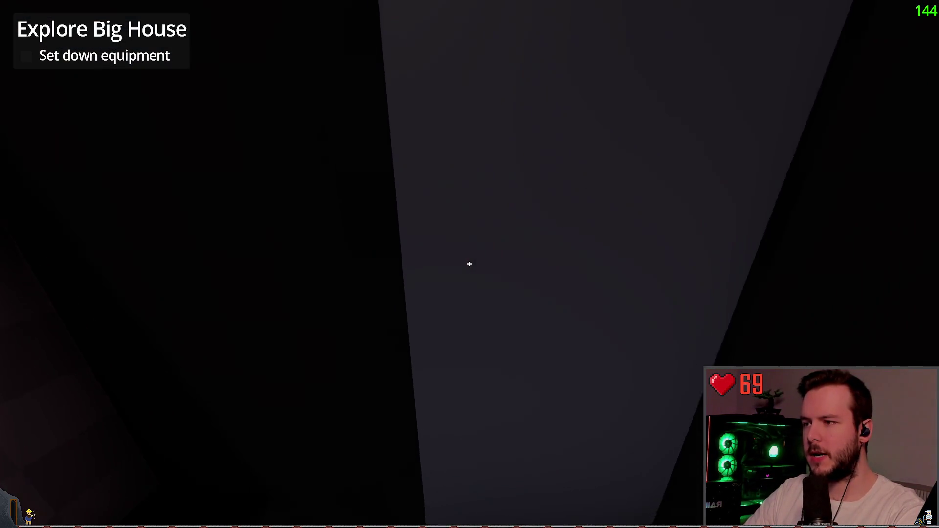
Back away from the closed door and quit via the pause menu's Dev Quit.
key(s)
mouse_move(470, 264)
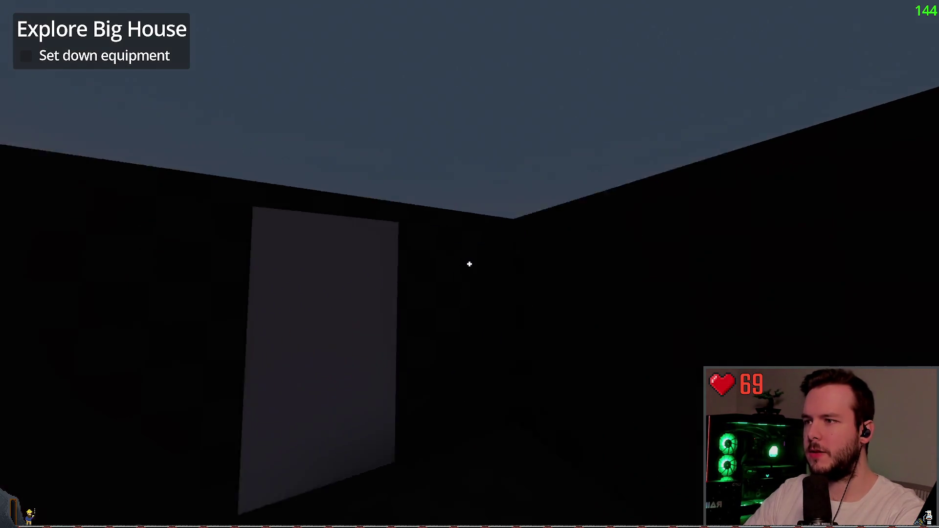
key(Escape)
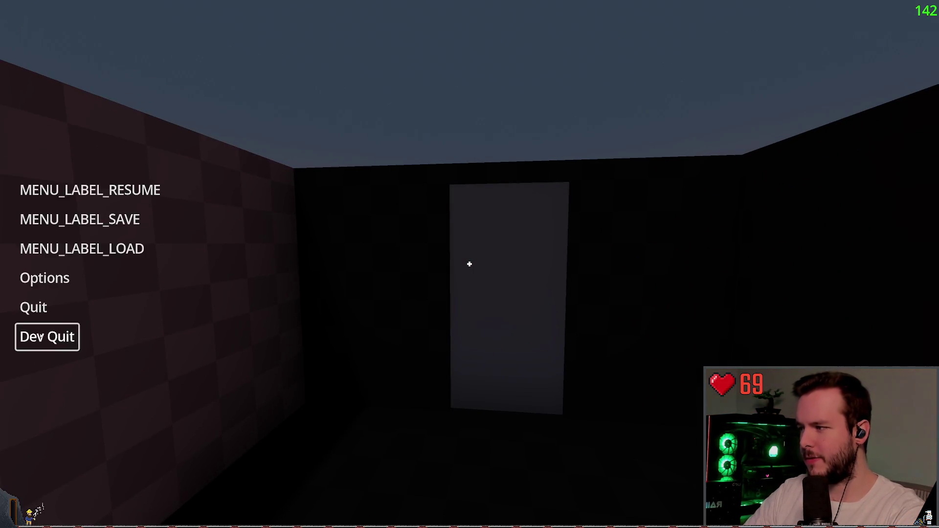
click(46, 336)
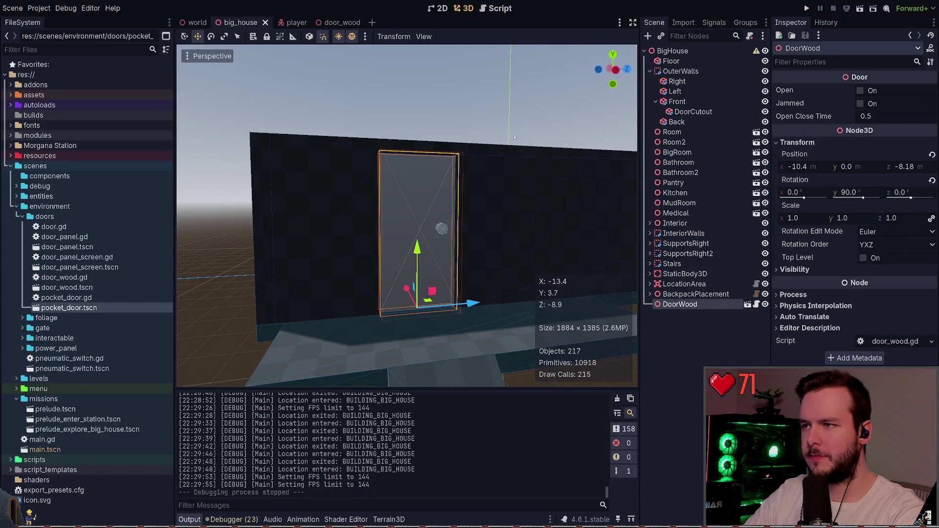
Nudge the DoorWood door along Z to -8.15 so it sits in its wall opening.
scroll(442, 234, up, 5)
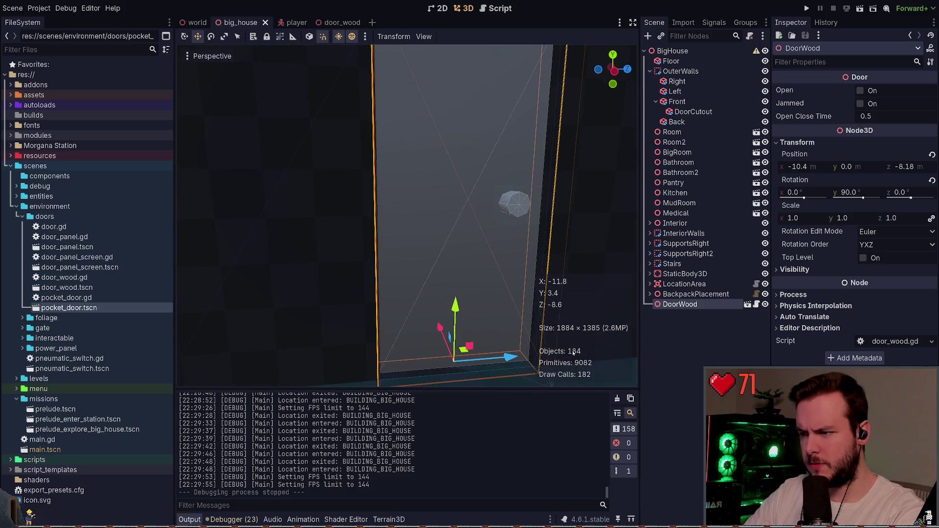
key(g)
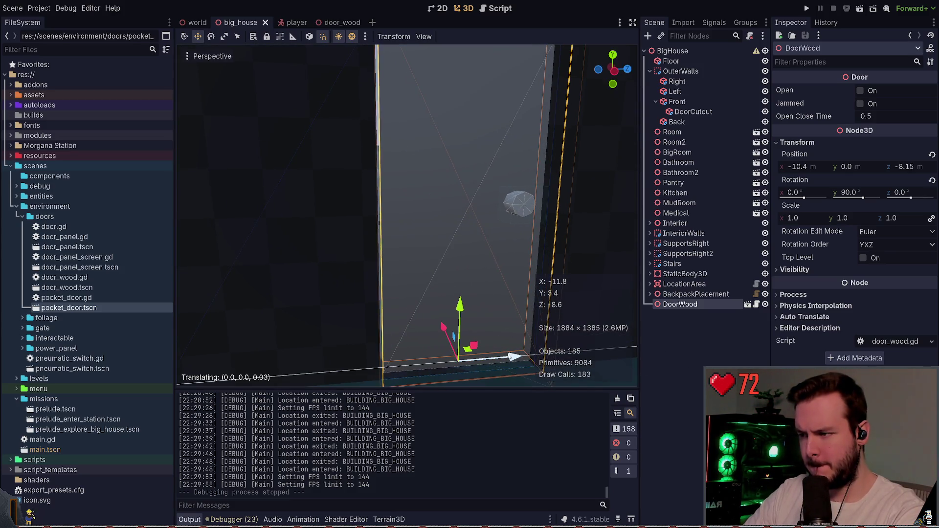
click(602, 332)
Save the big_house scene and bring up the door_wood.gd script.
key(ctrl+s)
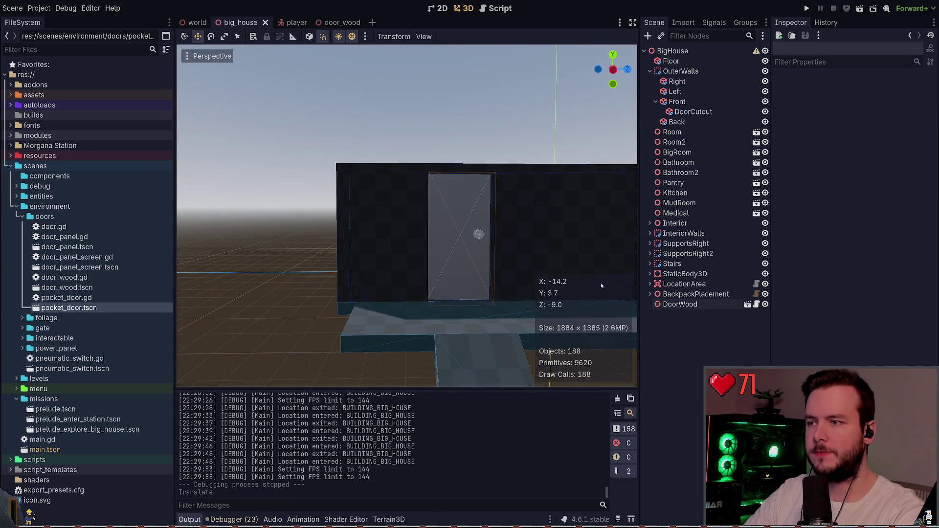
scroll(406, 215, up, 3)
scroll(406, 216, down, 6)
scroll(410, 213, up, 6)
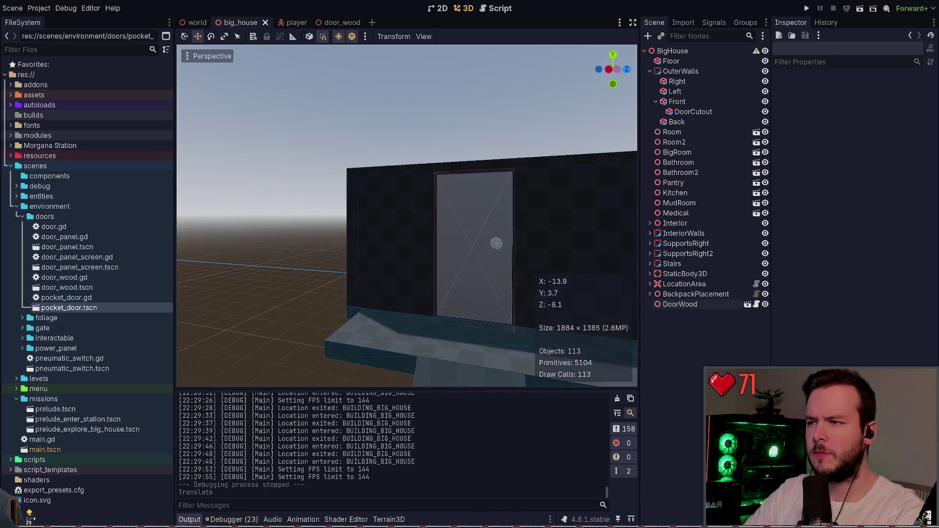
key(ctrl+s)
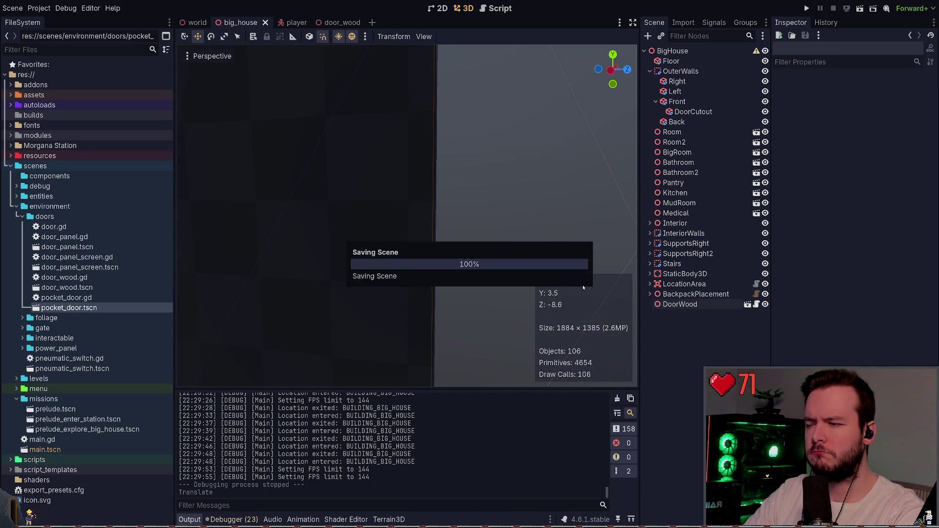
click(757, 304)
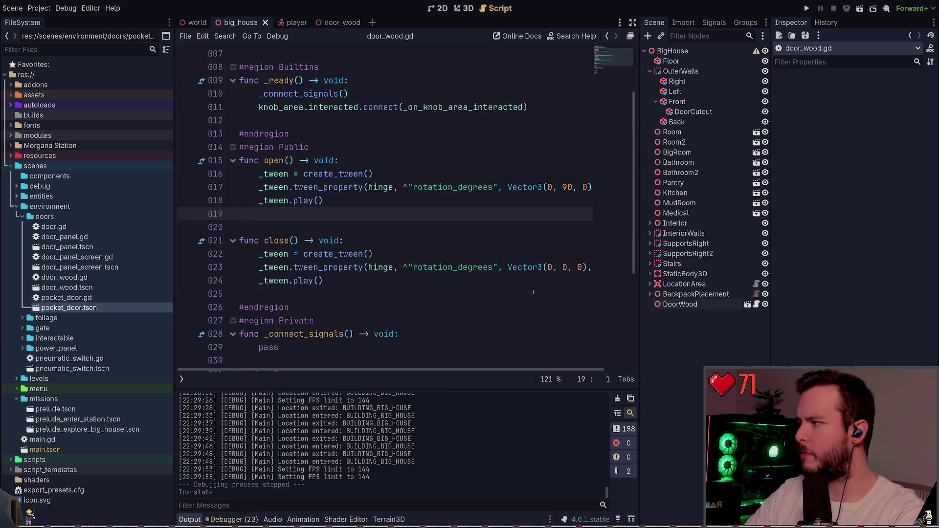
Open the door_wood scene in the 3D view and select the door knob.
click(748, 304)
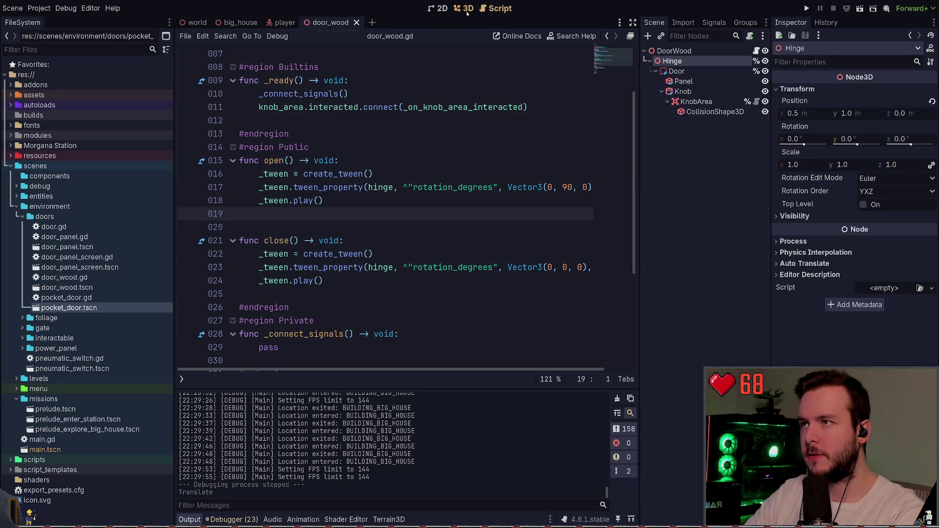
click(464, 8)
click(430, 89)
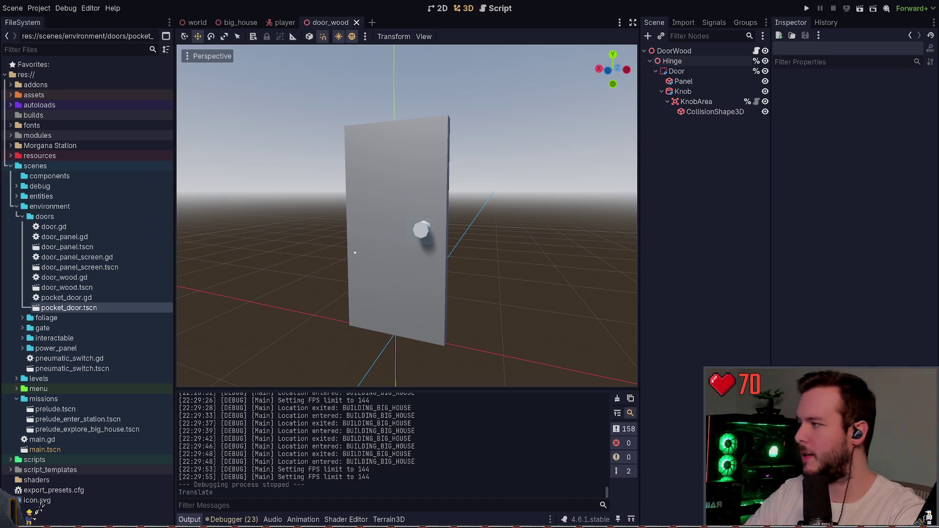
drag(503, 224, 372, 230)
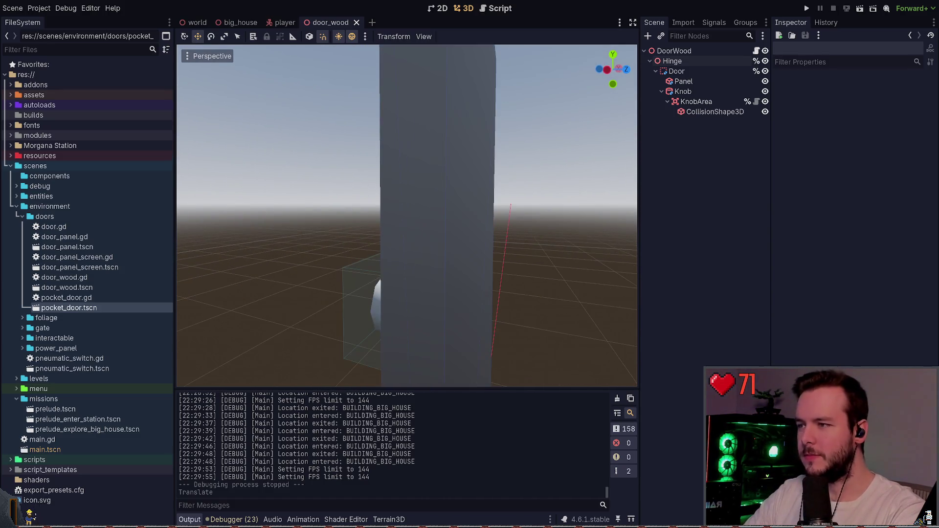
scroll(407, 215, down, 5)
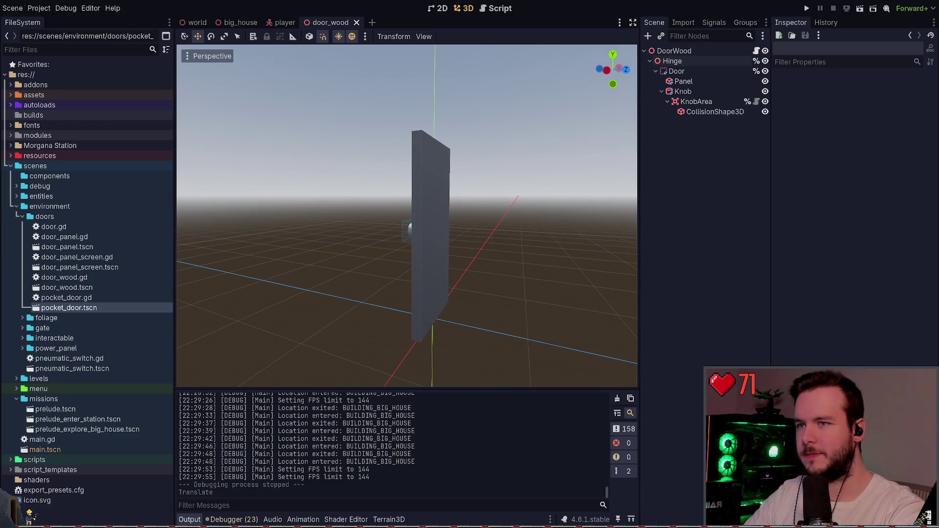
click(414, 230)
click(414, 230)
click(414, 230)
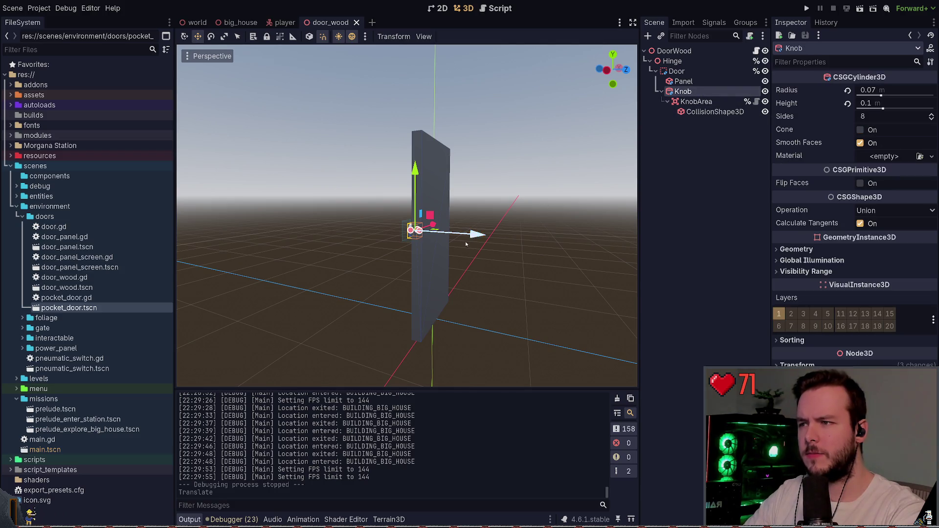
Lengthen the knob so it sticks out further, then save the door scene.
drag(470, 241, 420, 244)
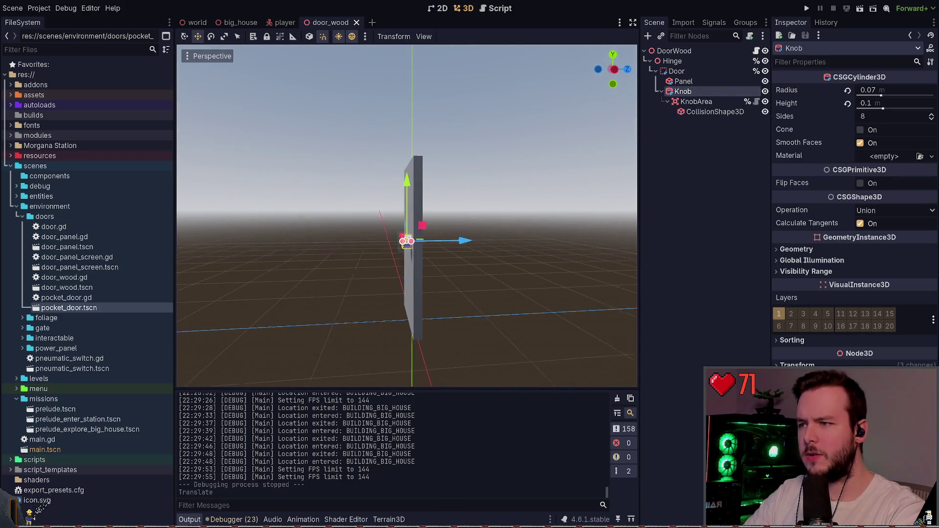
scroll(407, 216, up, 3)
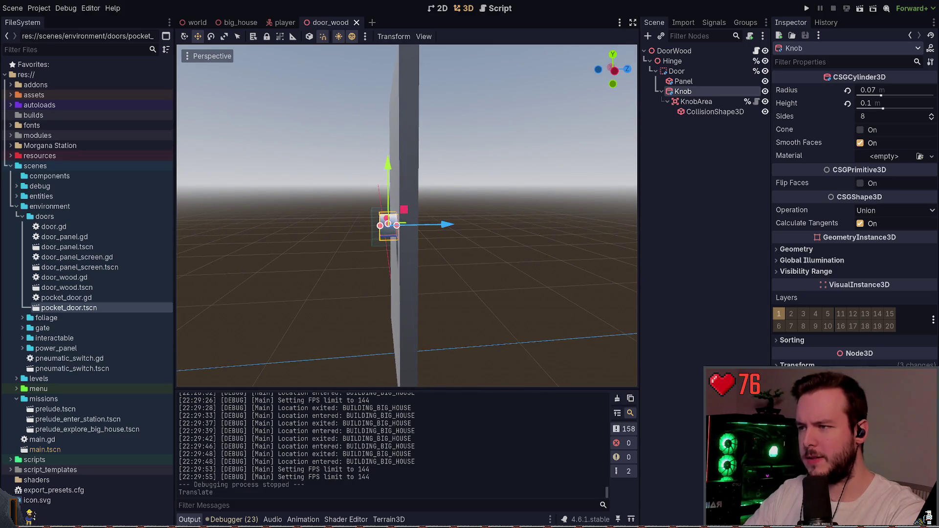
drag(408, 216, 404, 215)
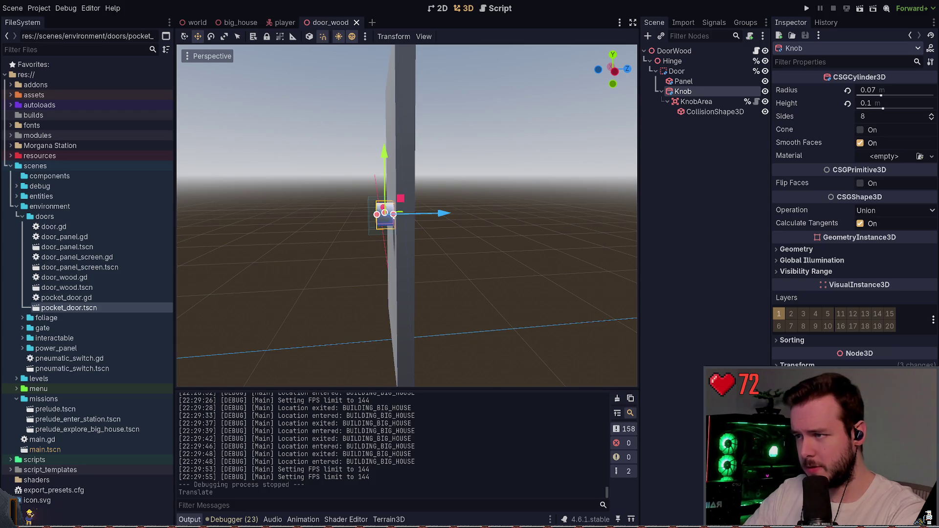
drag(393, 215, 435, 212)
click(466, 174)
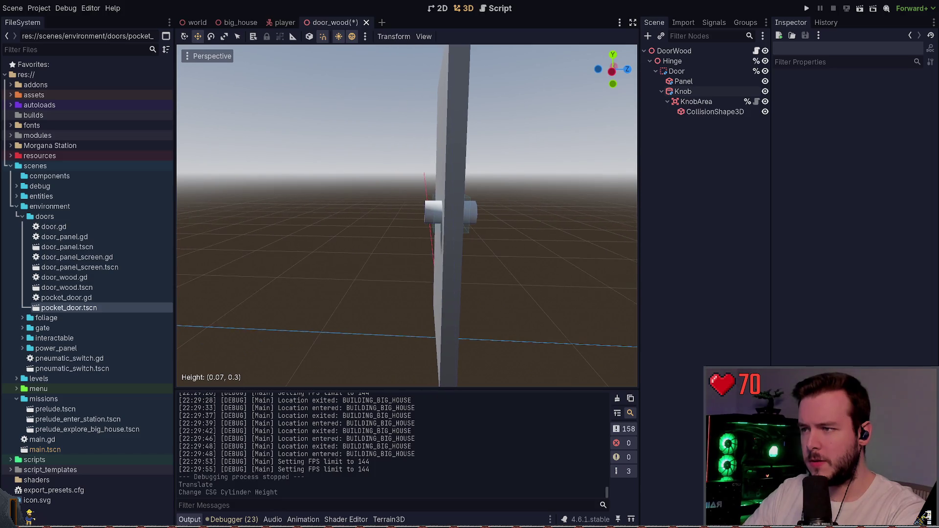
scroll(465, 174, down, 5)
scroll(465, 173, up, 8)
key(ctrl+s)
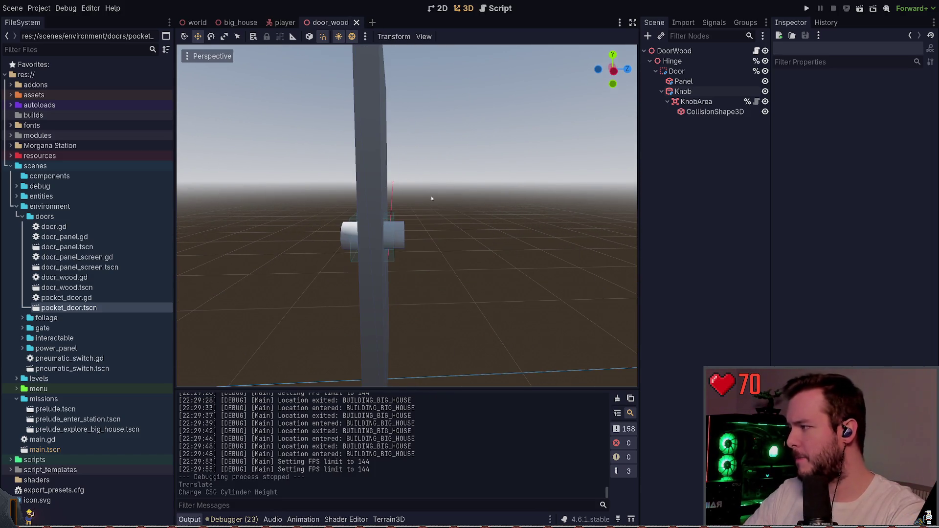
Shift and widen the knob's collision box to 0.3 tall, save, and run the game.
click(716, 111)
drag(434, 236, 413, 236)
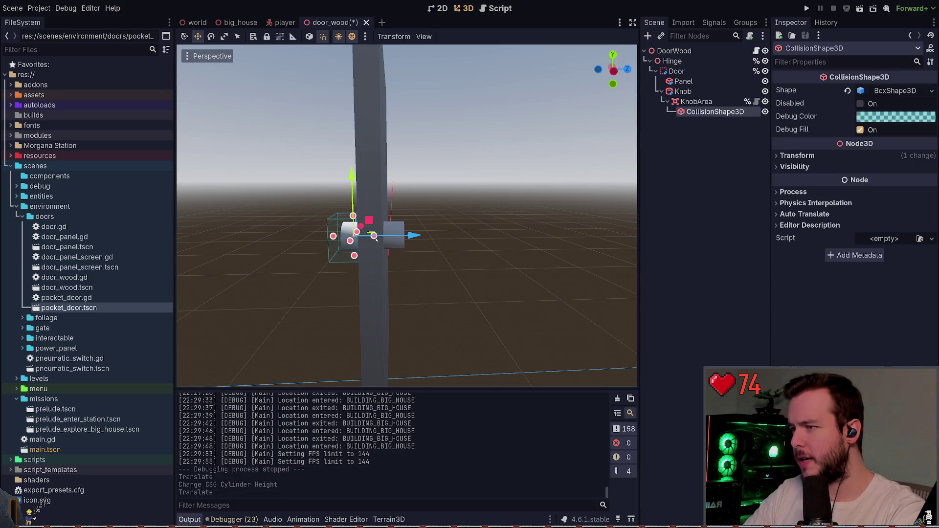
drag(383, 236, 423, 236)
key(ctrl+s)
key(F5)
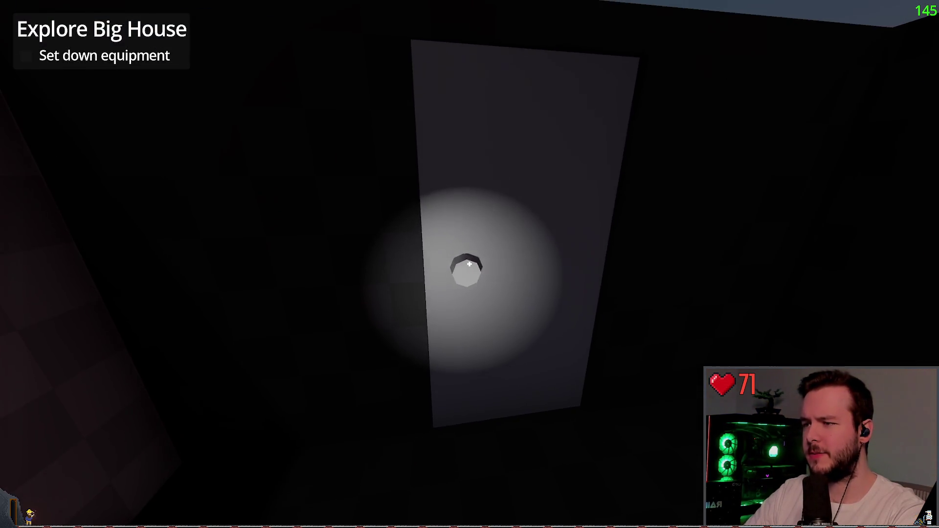
key(w)
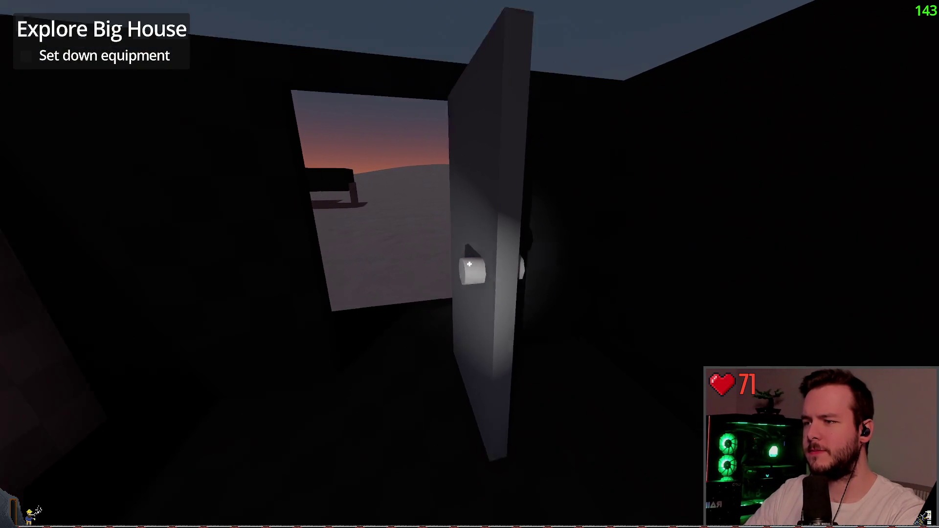
click(470, 264)
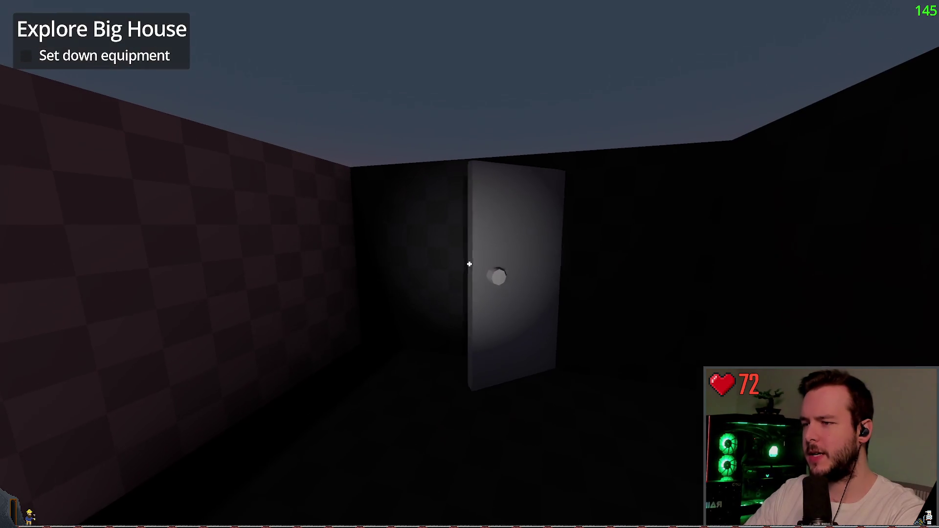
click(469, 264)
key(Escape)
click(158, 195)
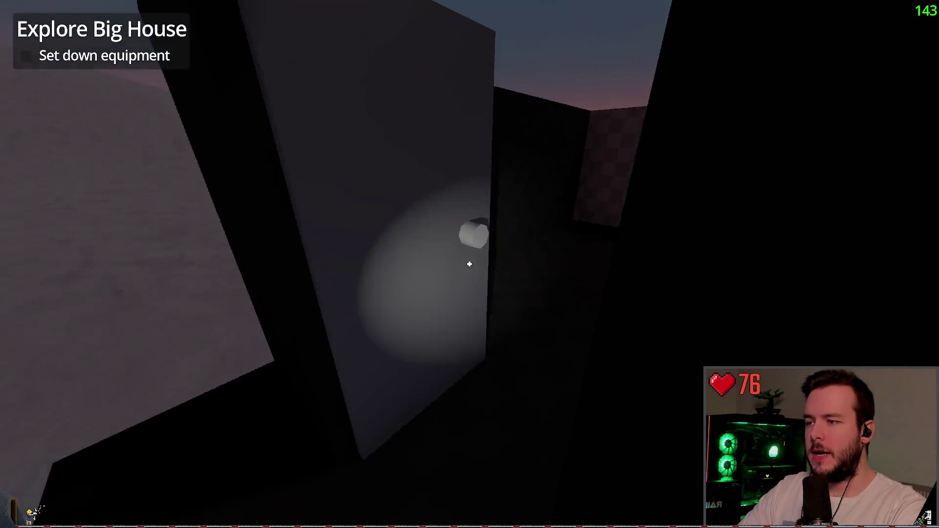
key(Escape)
click(37, 337)
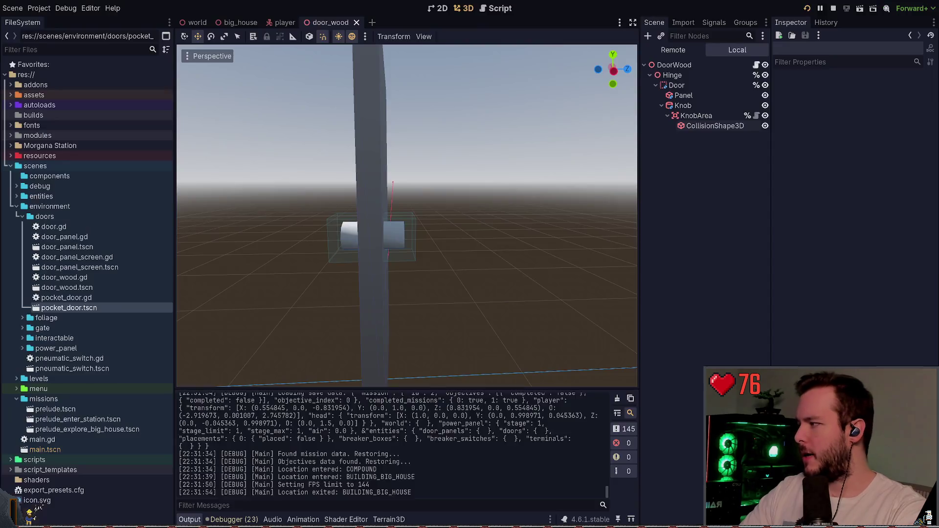
click(807, 9)
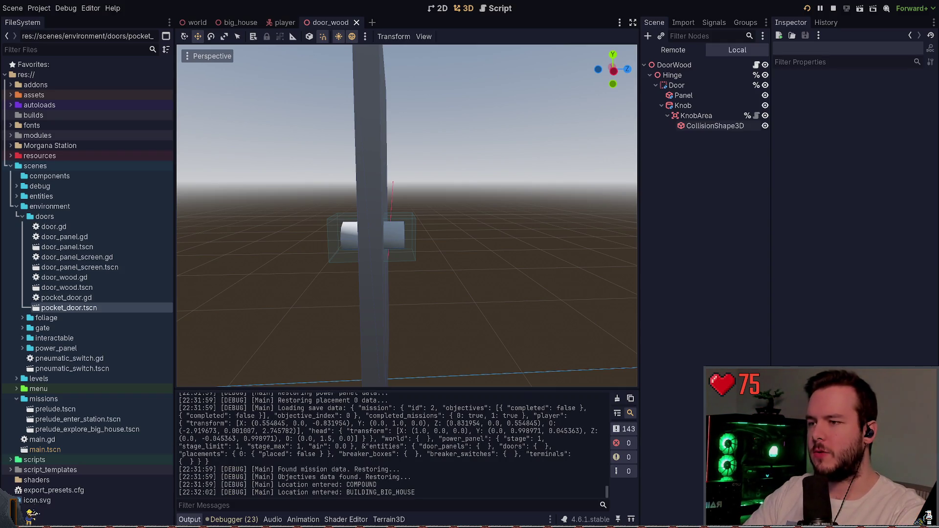
key(alt+Tab)
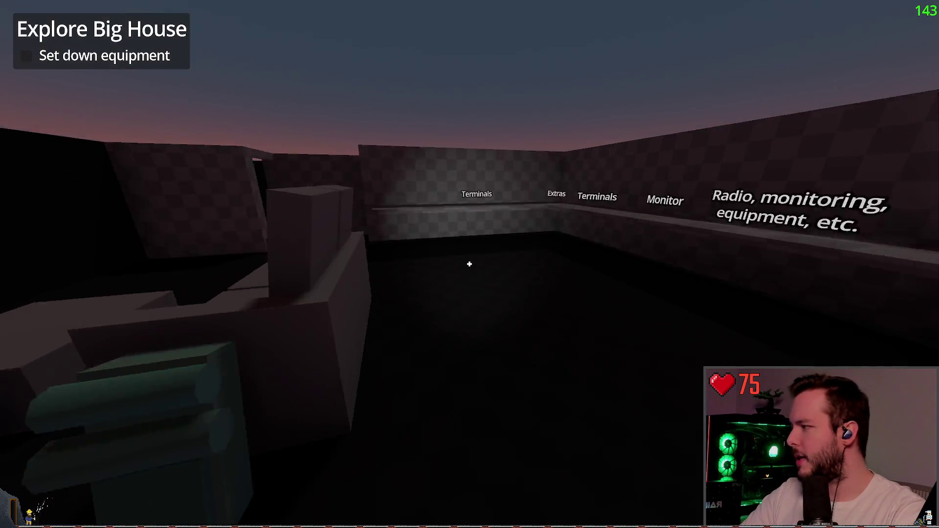
key(Escape)
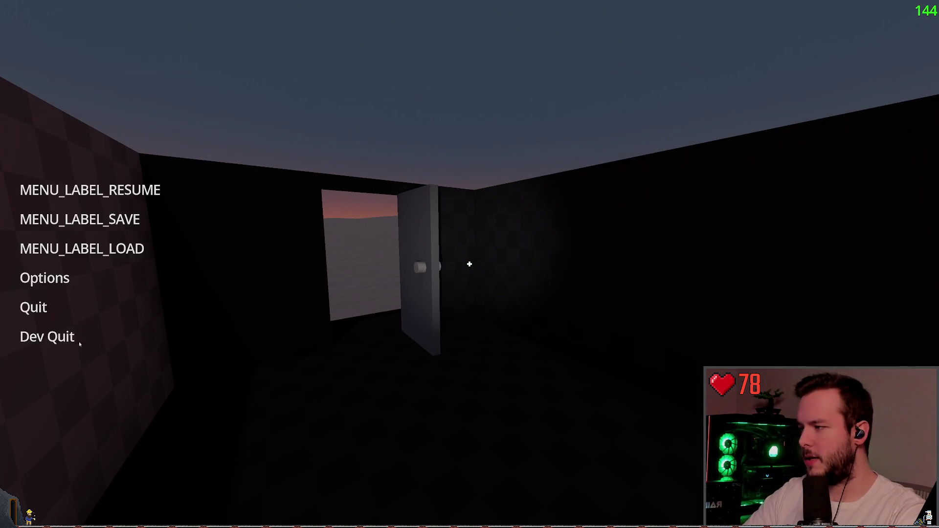
click(44, 337)
click(674, 51)
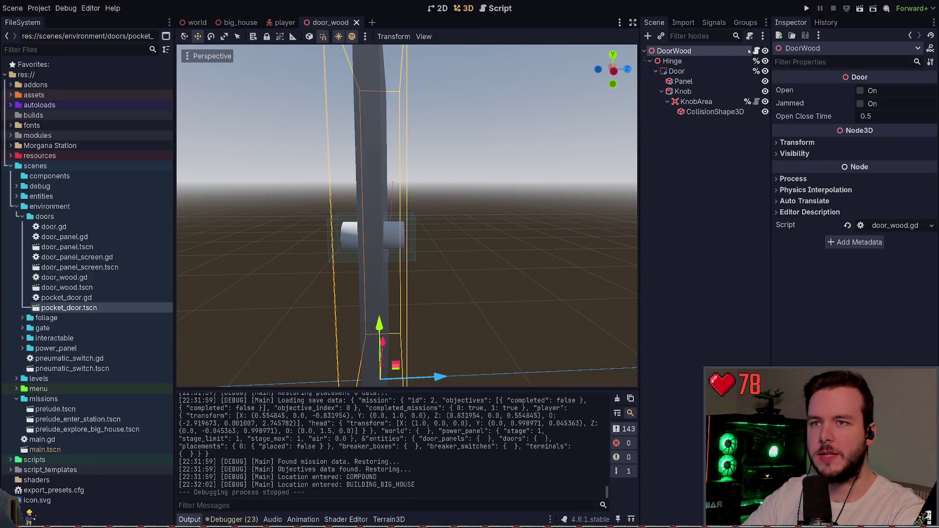
Reset DoorWood's Open Close Time to 0.5 and bring up door_wood.gd in Neovim.
click(757, 51)
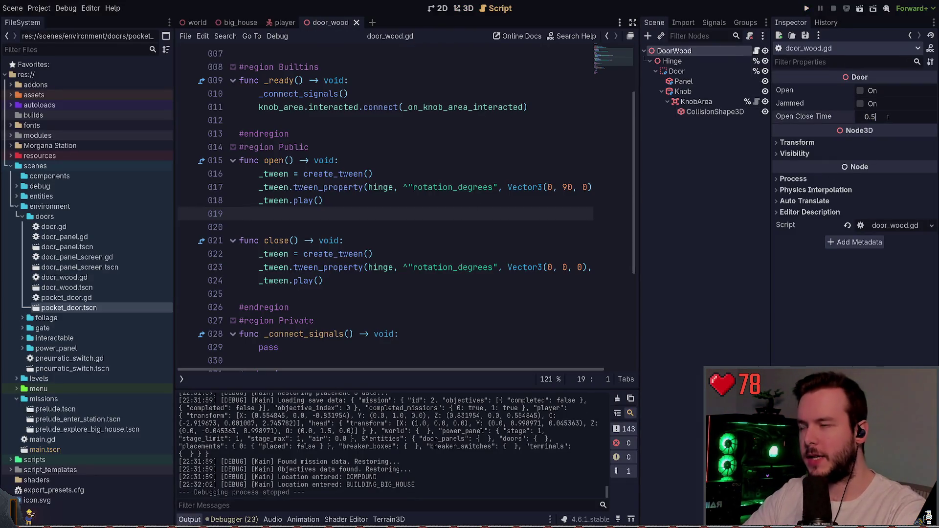
key(Return)
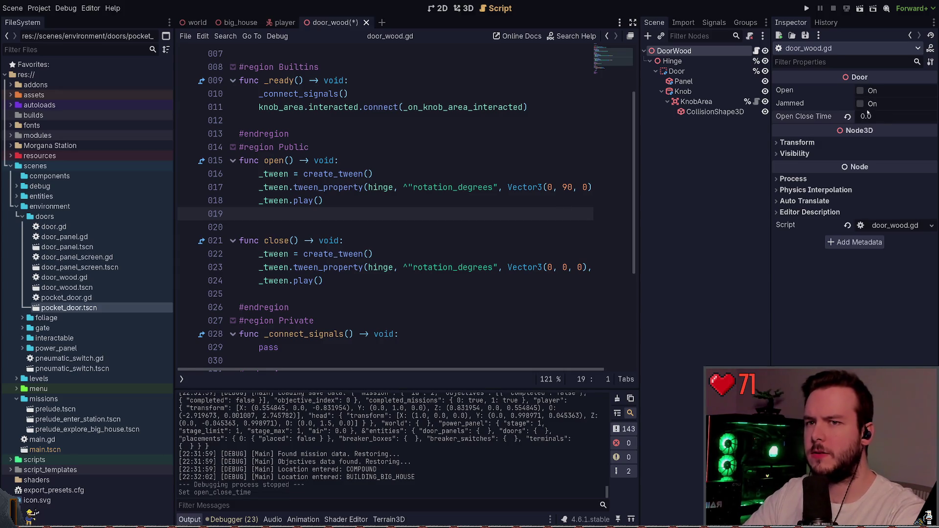
click(849, 117)
scroll(491, 200, up, 2)
scroll(491, 200, down, 4)
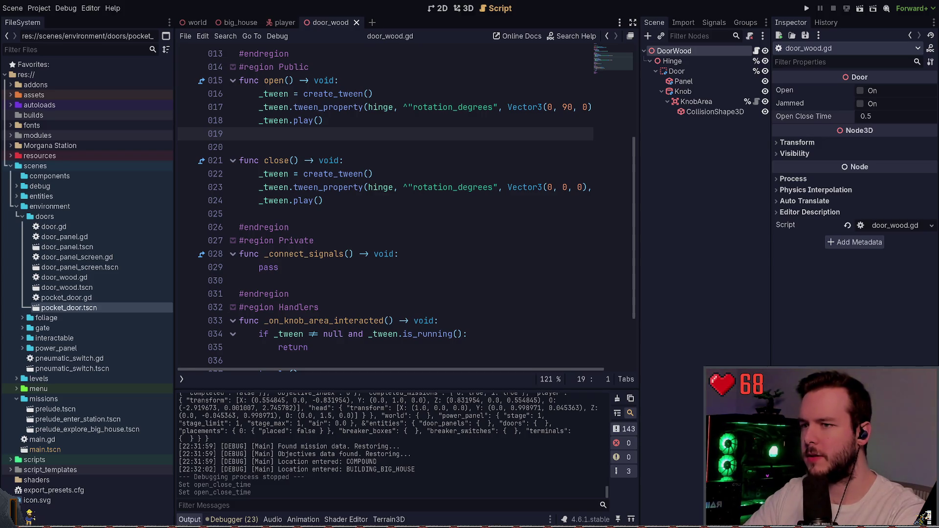
key(alt+Tab)
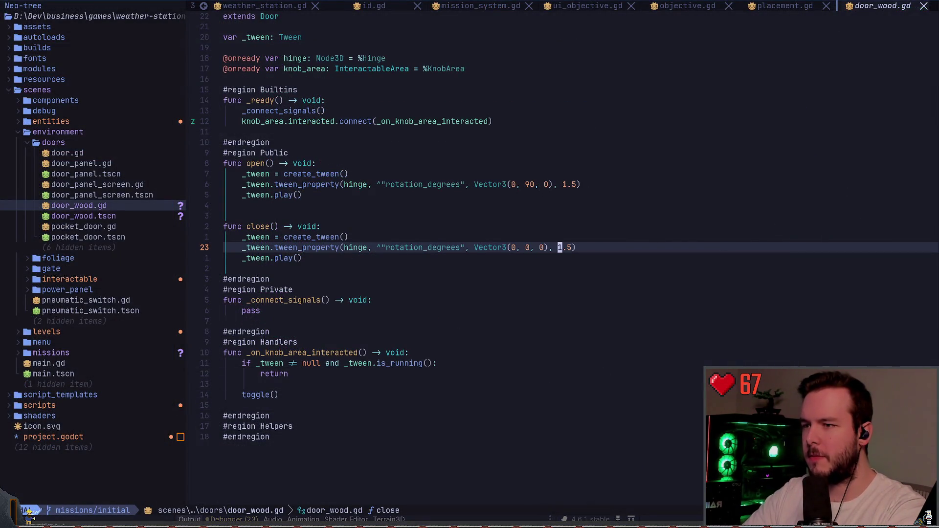
In close(), replace the 1.5 tween duration with open_close_time.
key(c)
key(t)
key(parenright)
text(open_close_time)
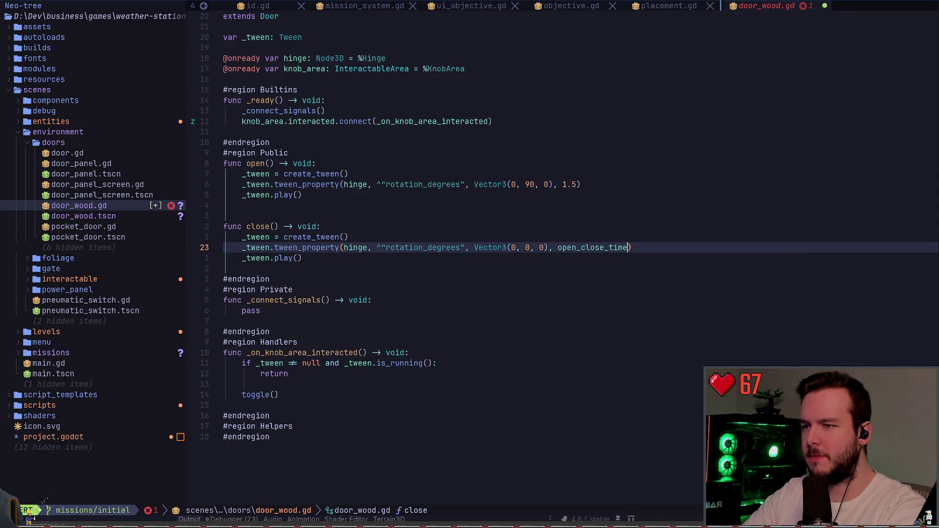
key(Escape)
In open(), replace the 1.5 tween duration with open_close_time and save.
key(k)
key(k)
key(k)
key(h)
key(c)
key(t)
key(parenright)
text(open_close_time)
key(Escape)
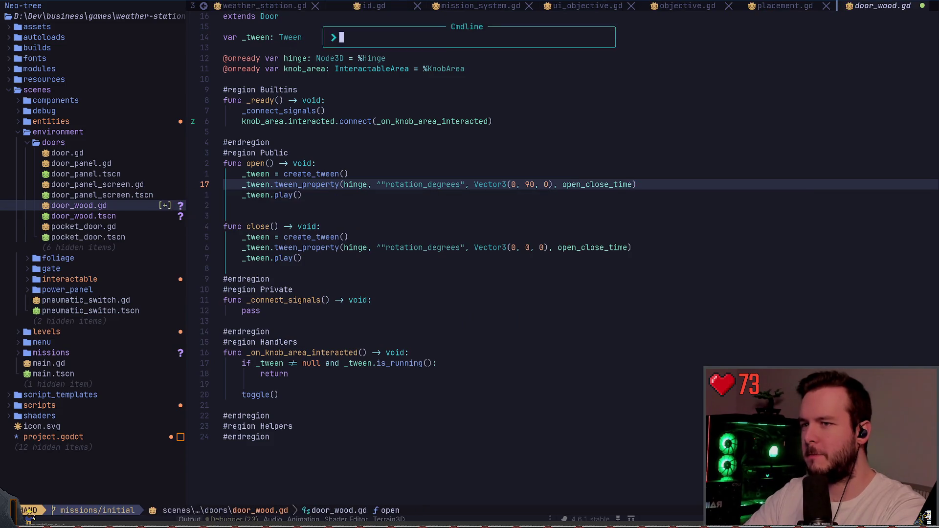
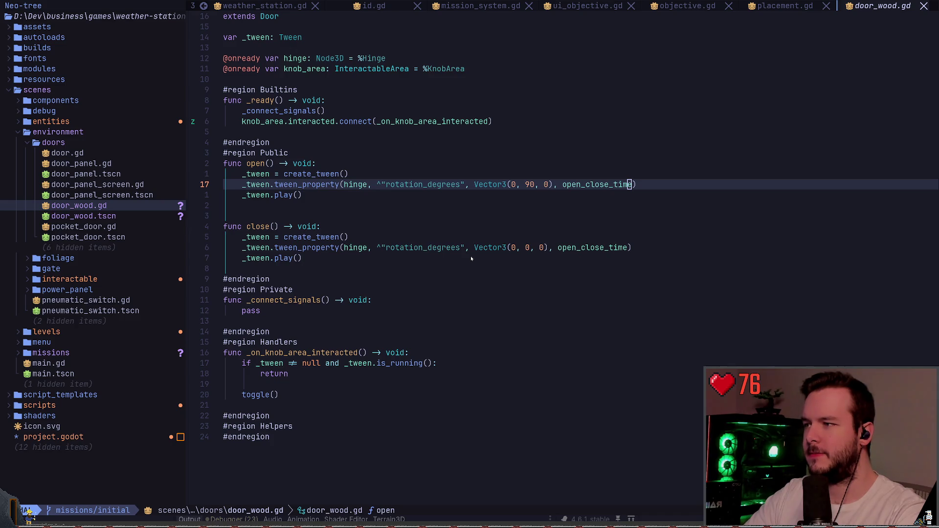
Run the game and toggle the Big House wooden door open and closed several times.
key(alt+Tab)
key(F5)
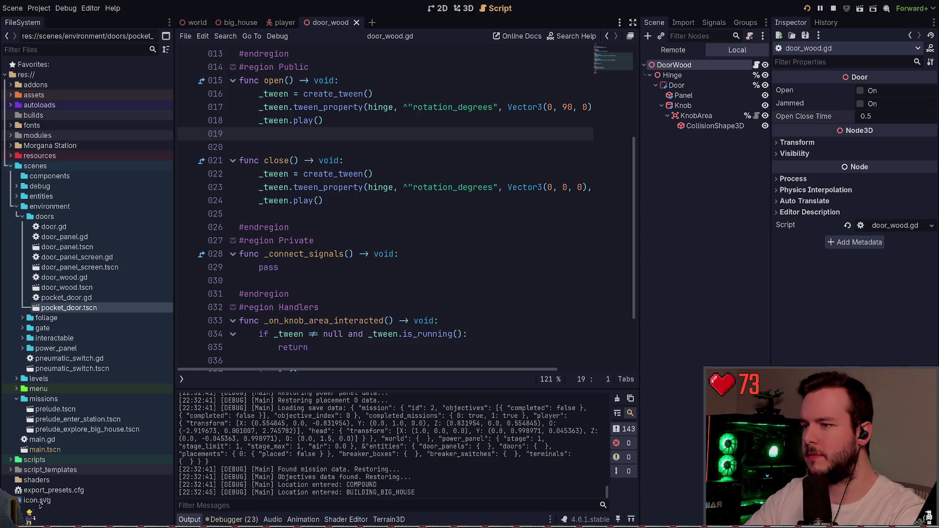
key(e)
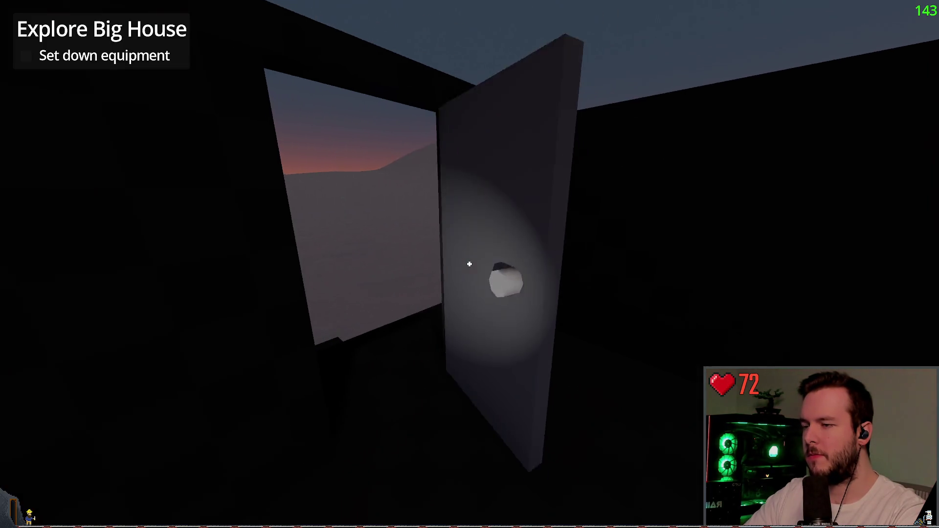
key(e)
key(e)
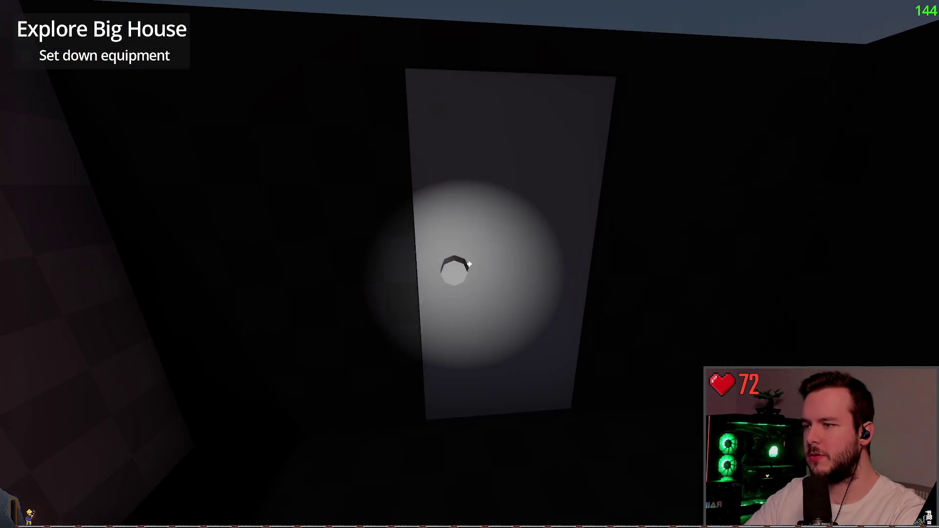
key(e)
key(e)
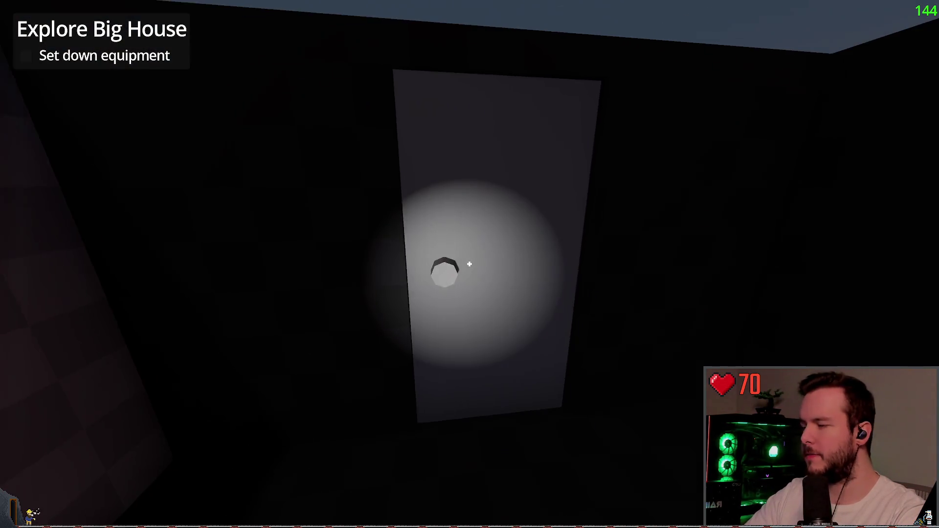
key(e)
key(e)
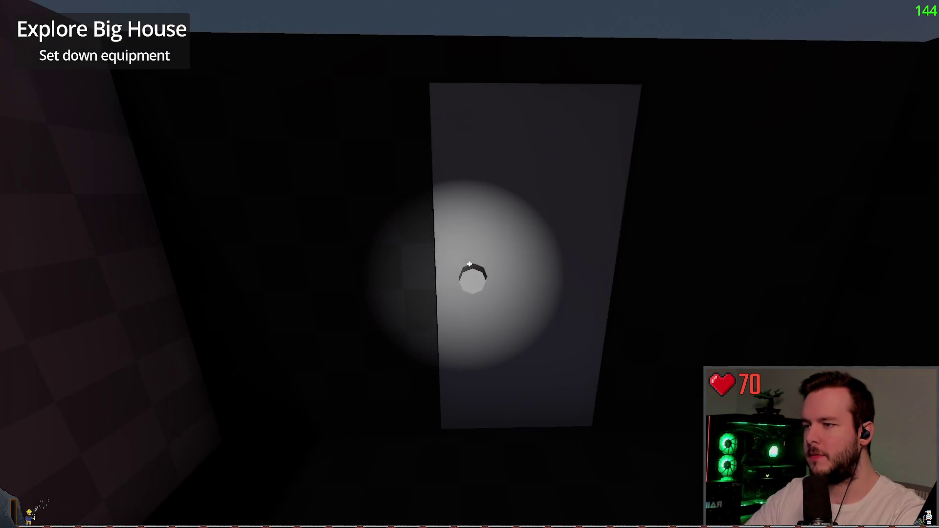
key(e)
Walk through the doorway past the couch, then quit the running game.
key(w)
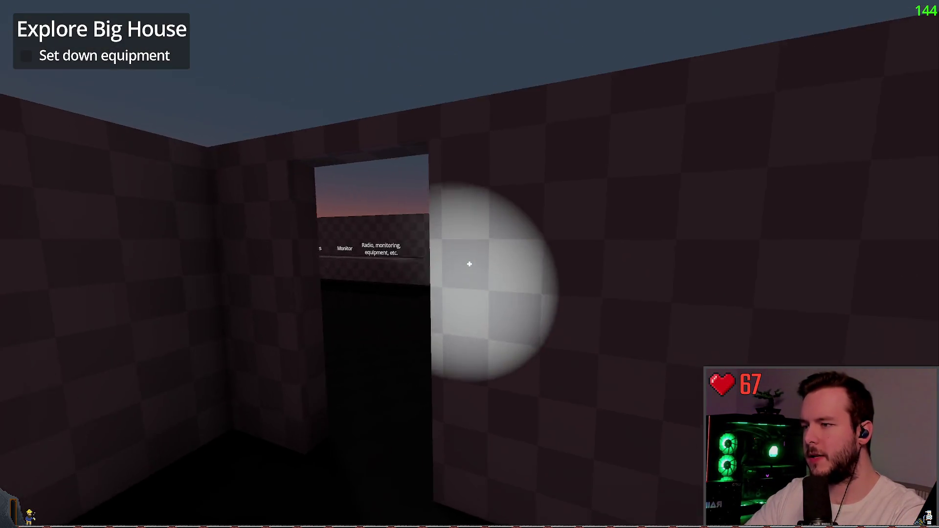
key(w)
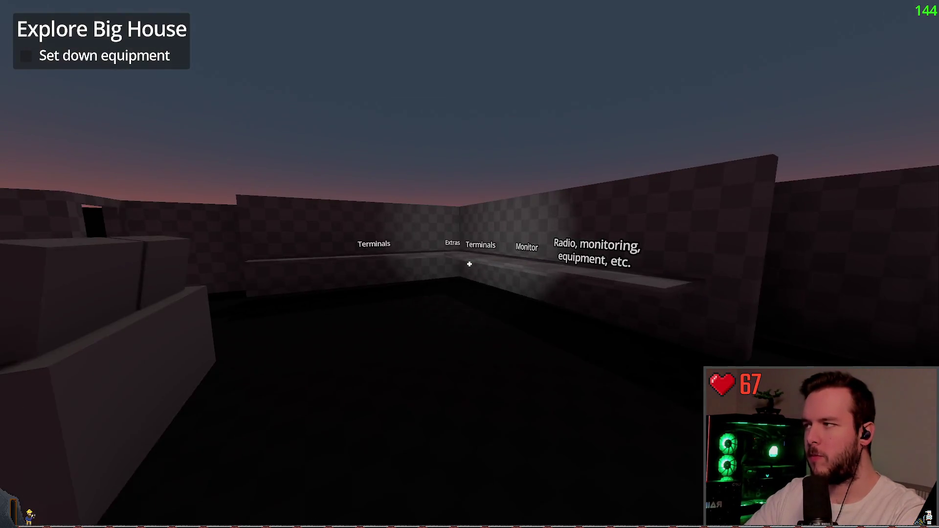
key(Escape)
click(32, 336)
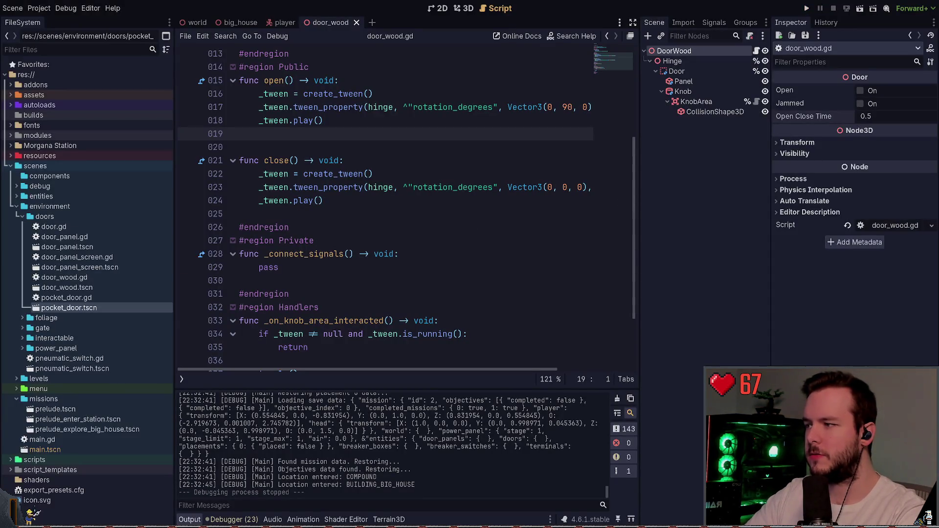
key(alt+Tab)
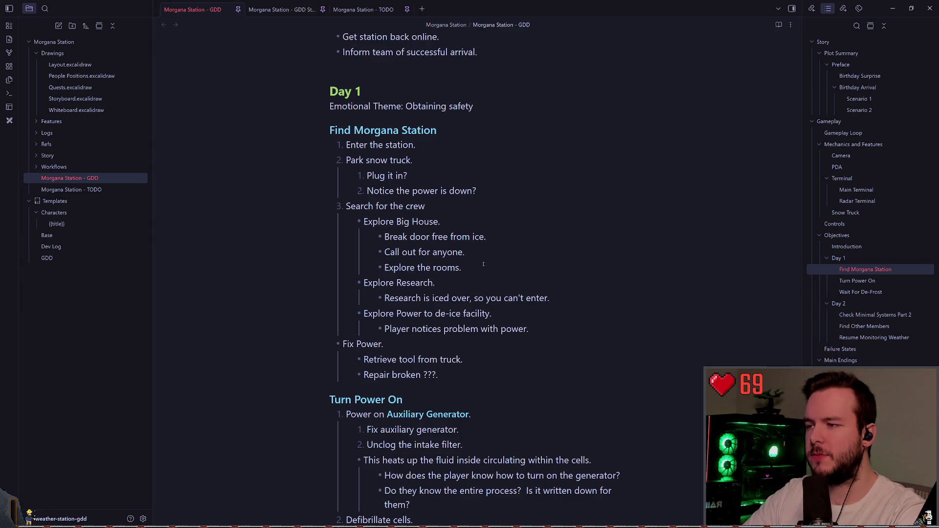
scroll(501, 266, down, 1)
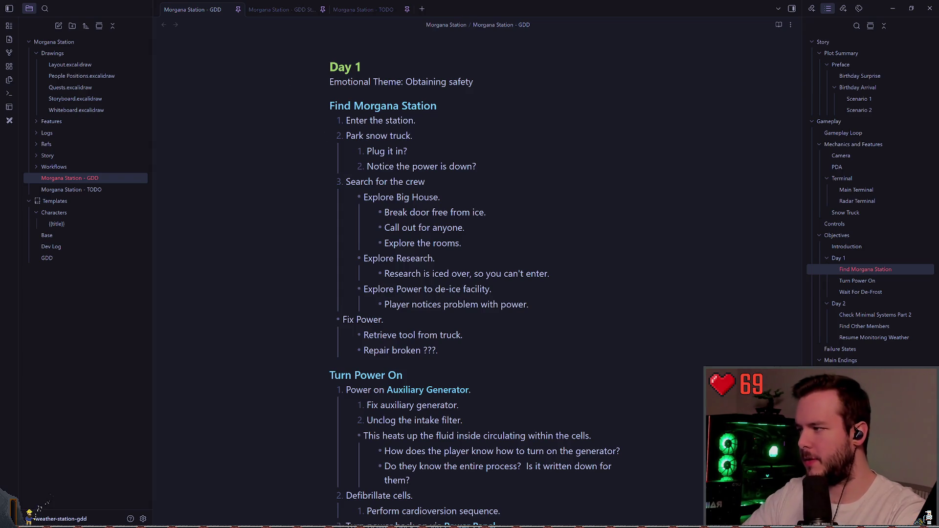
key(alt+Tab)
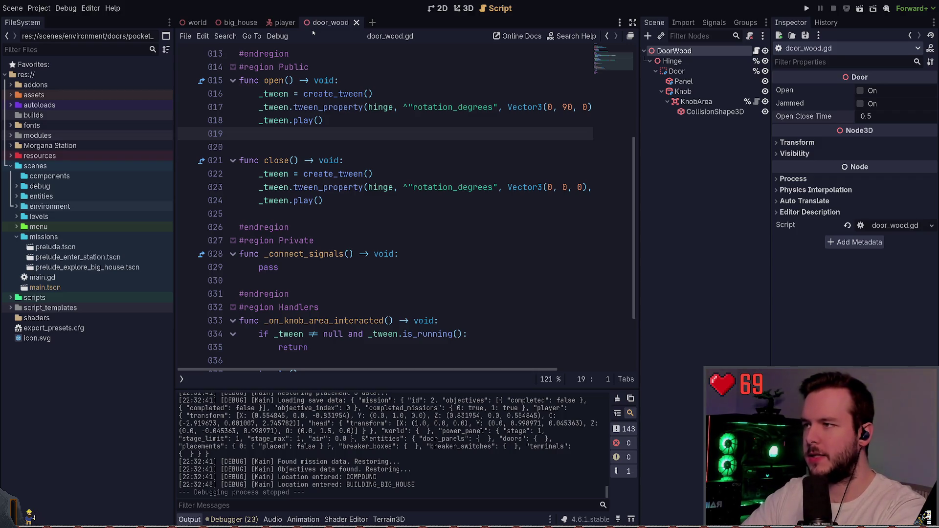
Select the whole Stairs group in the big_house scene for copying.
click(464, 9)
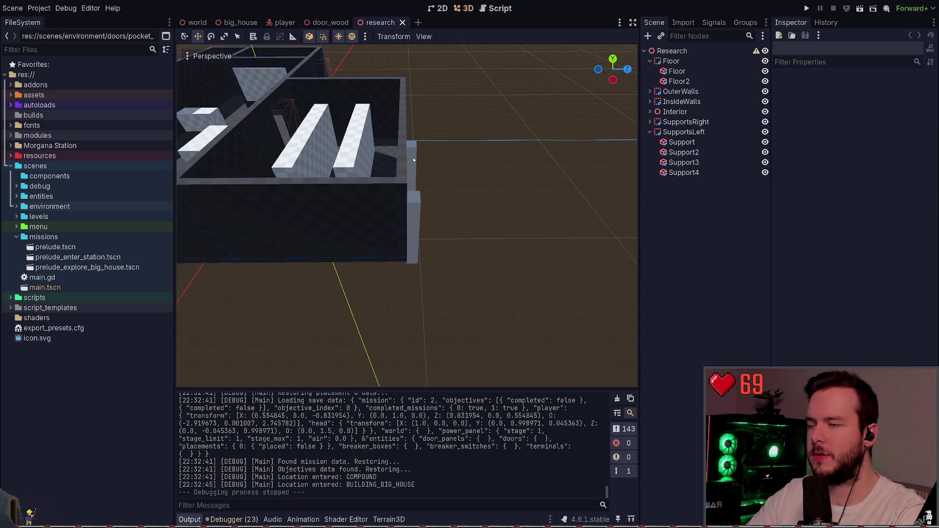
scroll(414, 160, down, 5)
mouse_move(414, 160)
mouse_down()
mouse_move(414, 147)
mouse_move(450, 144)
mouse_move(396, 162)
mouse_up()
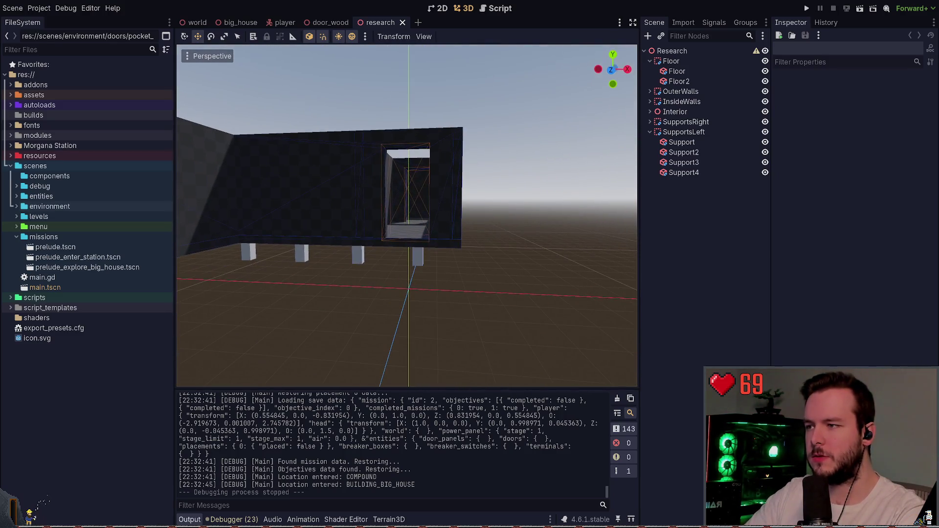
click(240, 22)
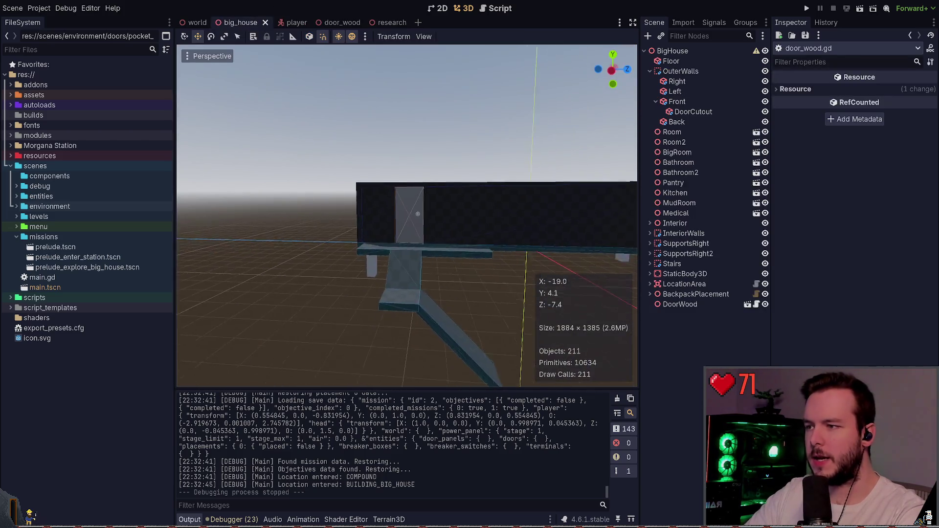
click(373, 268)
click(672, 264)
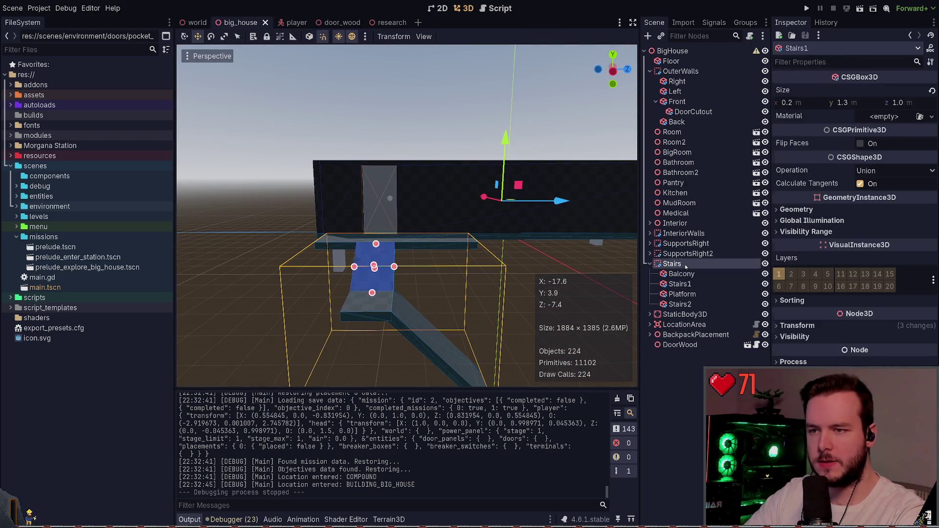
Paste the Stairs group into the research scene, undoing the trial moves.
click(381, 22)
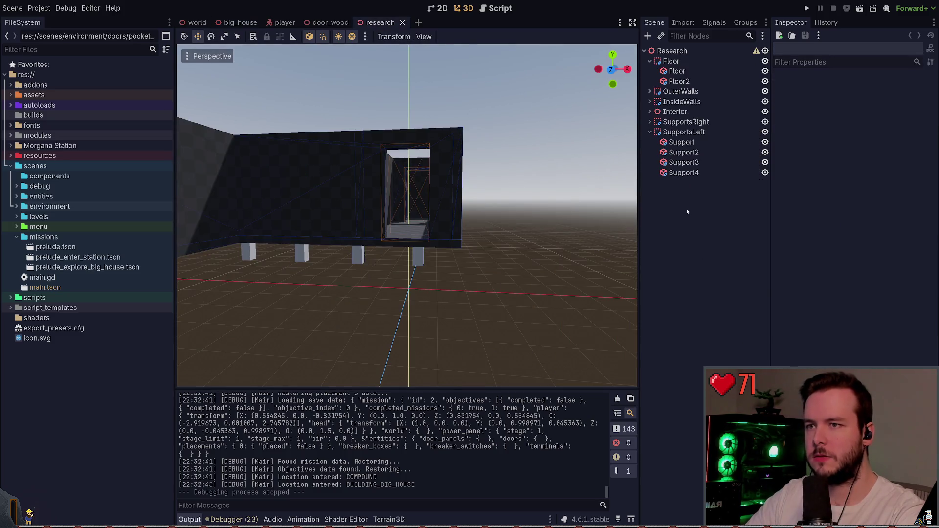
key(ctrl+v)
key(e)
key(w)
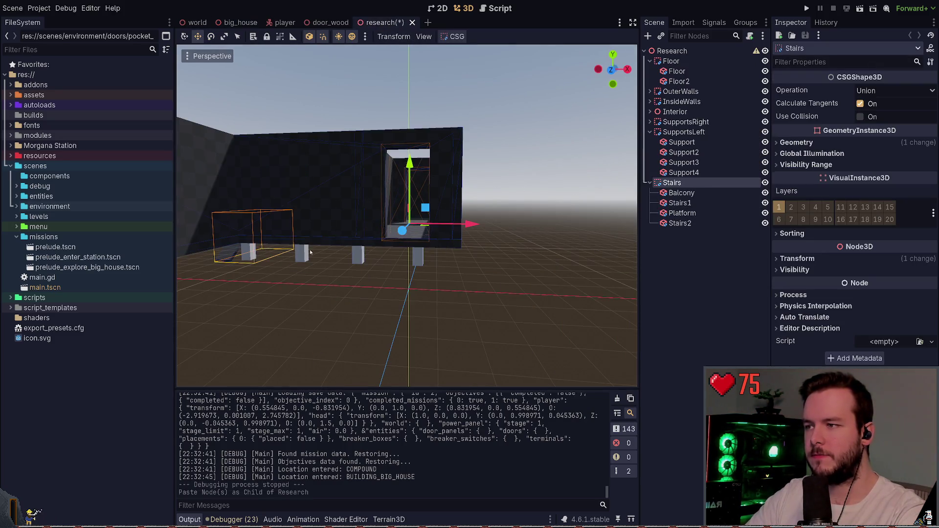
mouse_move(431, 230)
mouse_down()
mouse_move(546, 294)
mouse_move(573, 287)
mouse_up()
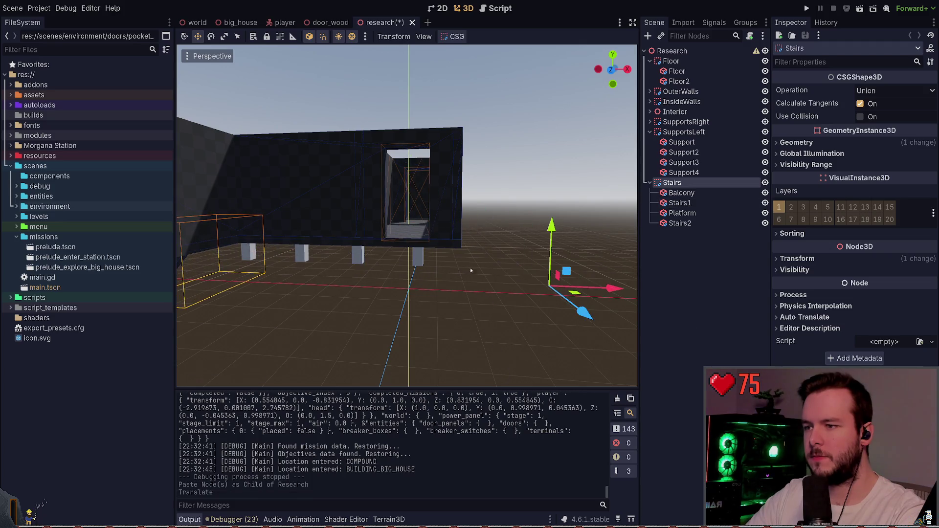
key(ctrl+z)
mouse_move(235, 274)
mouse_down()
mouse_move(329, 232)
mouse_move(294, 223)
mouse_up()
key(ctrl+z)
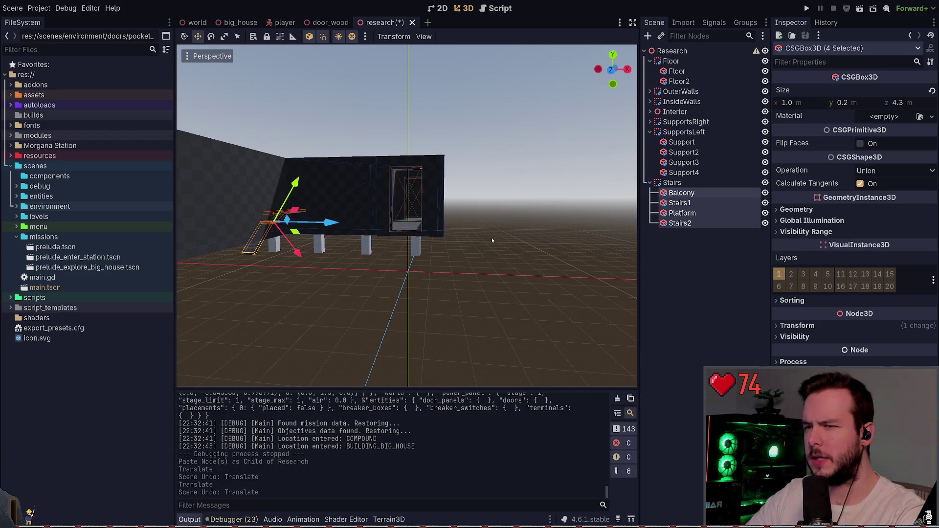
click(644, 183)
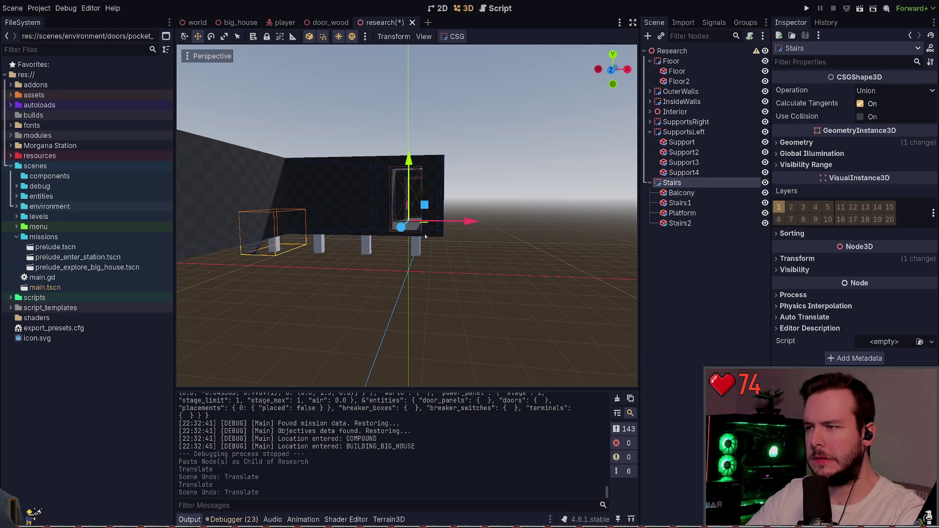
Rotate the Stairs 90° and place them against the building at 7.0, 0, -7.2.
key(e)
mouse_move(446, 223)
mouse_down()
mouse_move(453, 201)
mouse_move(413, 174)
mouse_move(461, 204)
mouse_move(448, 213)
mouse_up()
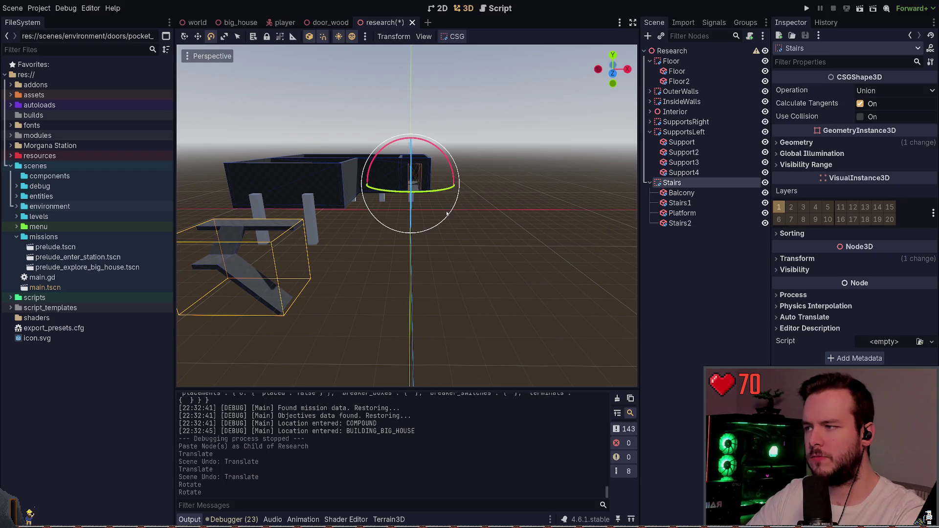
scroll(417, 215, up, 2)
key(w)
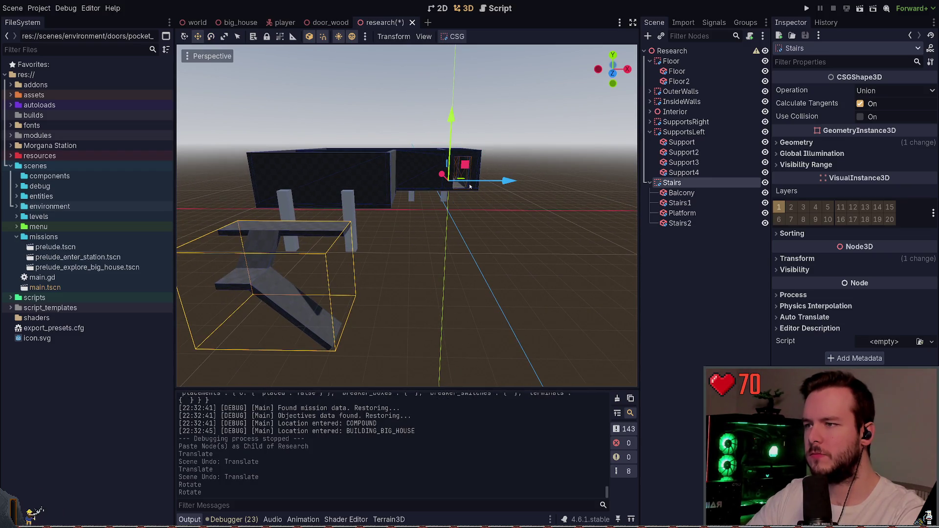
mouse_move(463, 182)
mouse_down()
mouse_move(490, 189)
mouse_move(458, 216)
mouse_move(469, 245)
mouse_up()
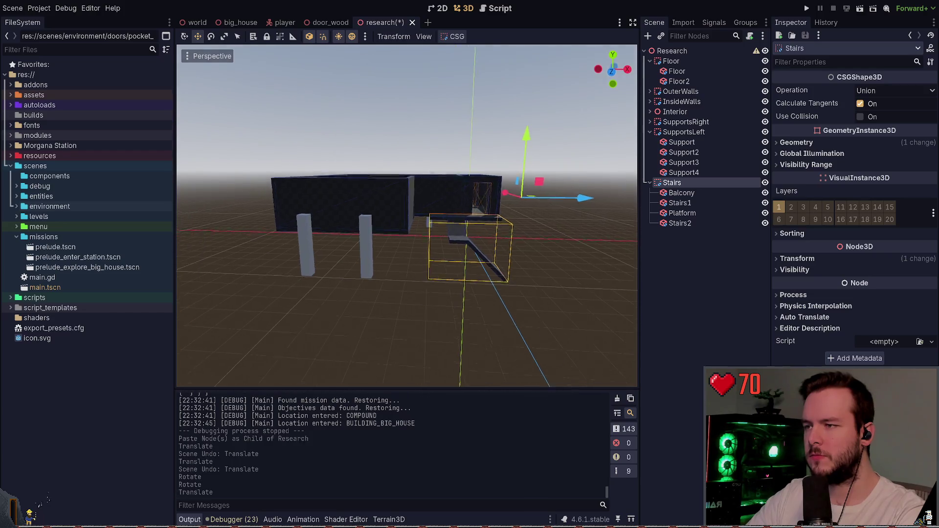
scroll(469, 244, up, 2)
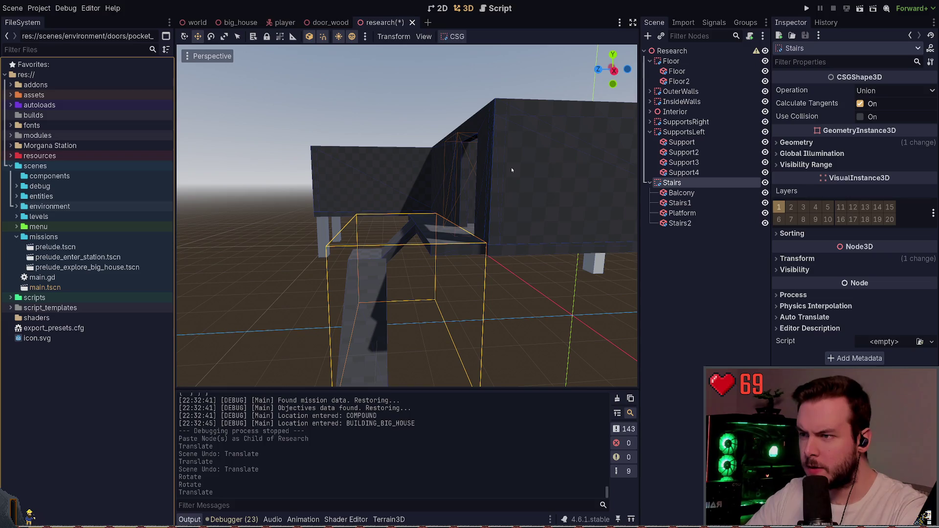
click(401, 301)
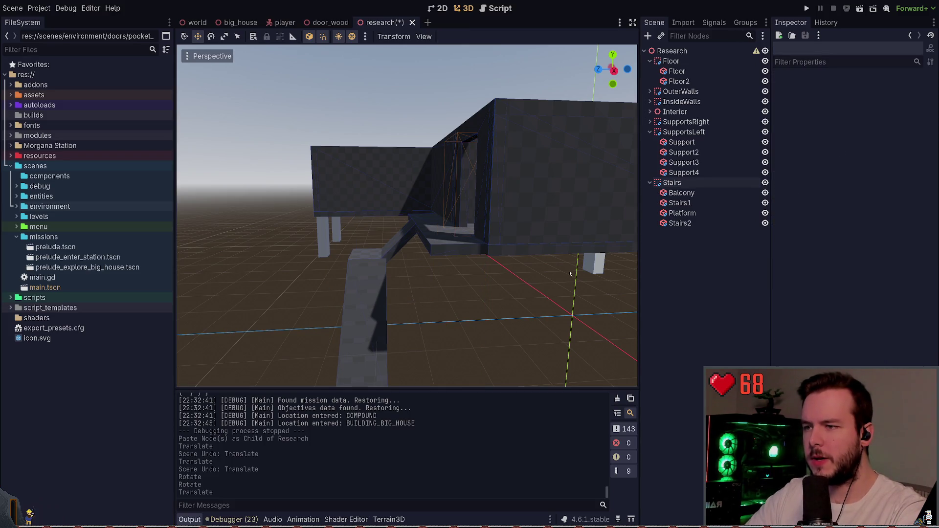
double_click(689, 183)
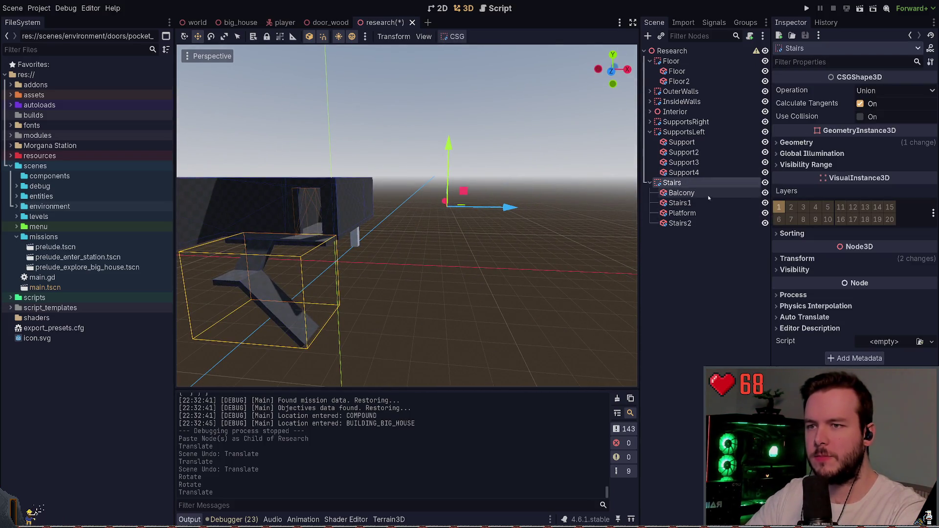
click(805, 259)
Fine-tune the Stairs group's position with small X and Z nudges and save.
mouse_move(626, 211)
mouse_down()
mouse_move(587, 178)
mouse_move(579, 182)
mouse_move(595, 178)
mouse_up()
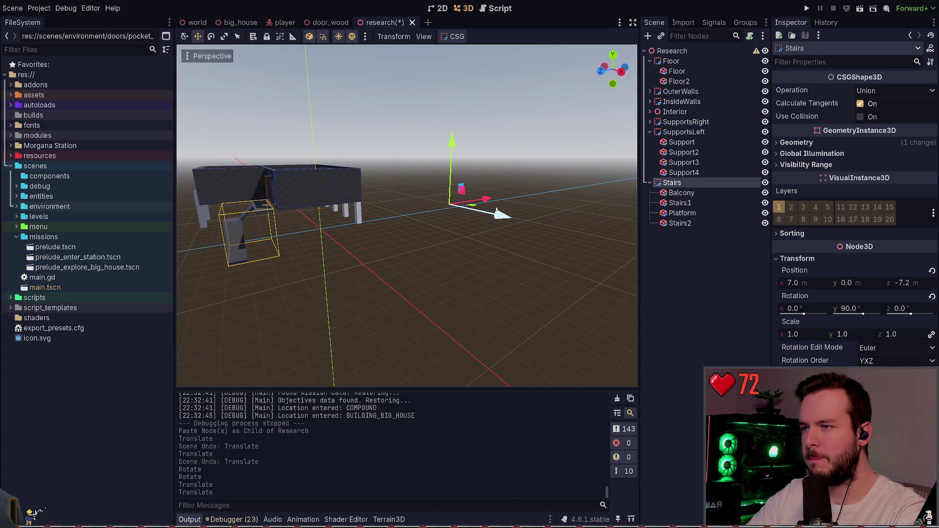
drag(473, 205, 465, 209)
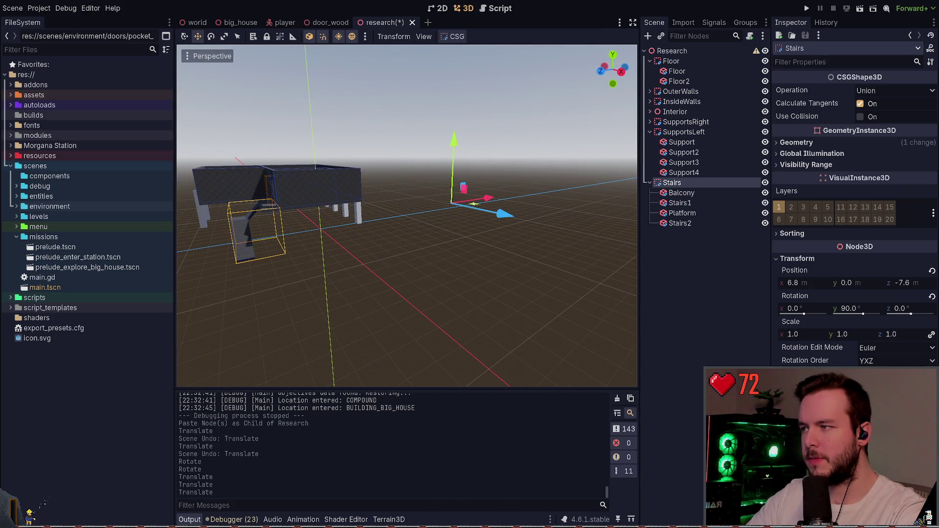
scroll(464, 210, up, 5)
scroll(433, 252, down, 8)
drag(433, 253, 434, 245)
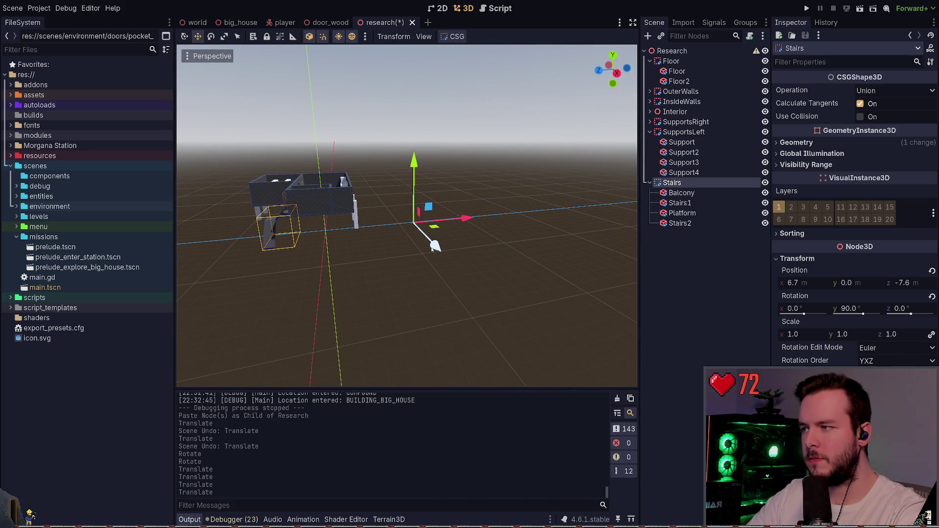
scroll(434, 245, up, 8)
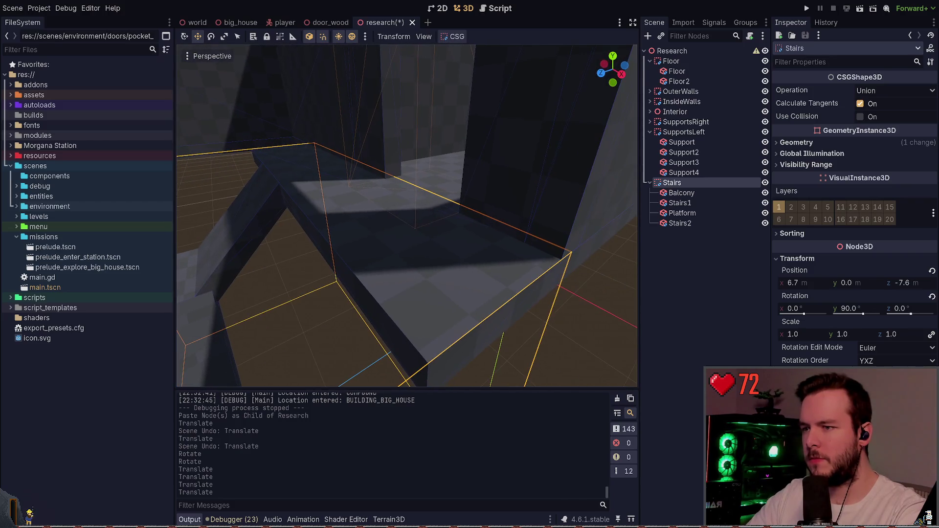
scroll(407, 215, down, 6)
drag(509, 207, 511, 209)
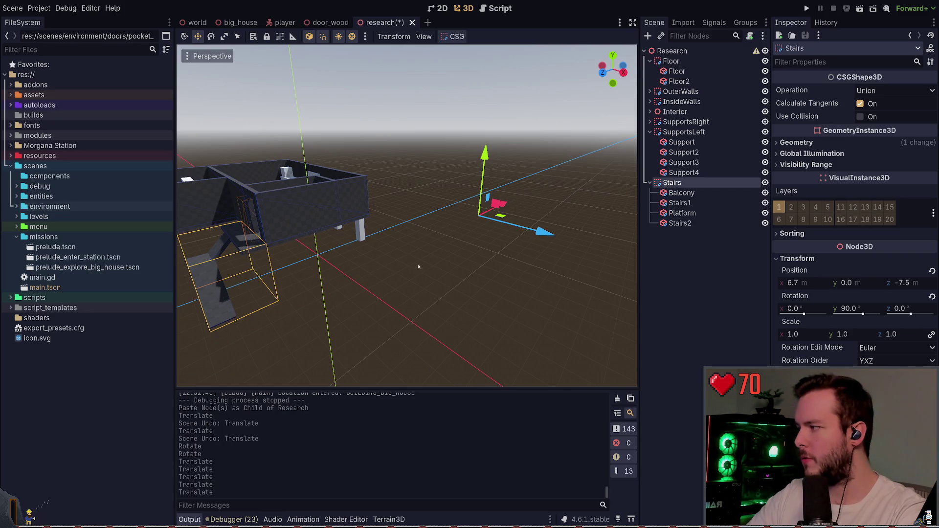
key(f)
click(494, 312)
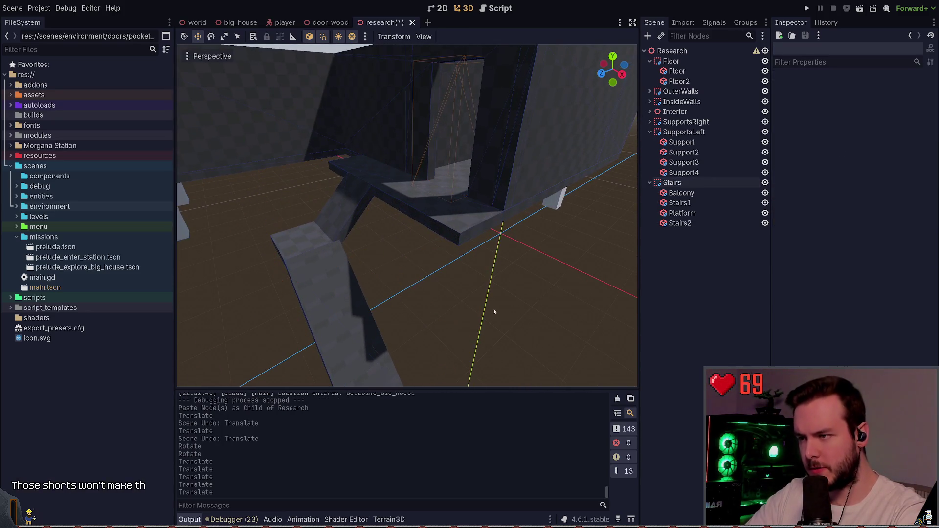
key(ctrl+s)
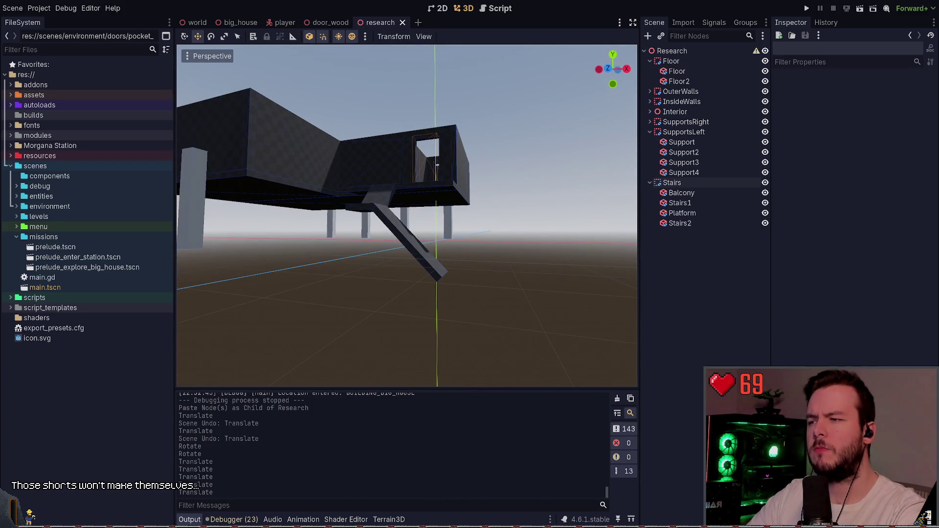
Select the Stairs2 slab and Platform, undoing an accidental vertical move.
key(w)
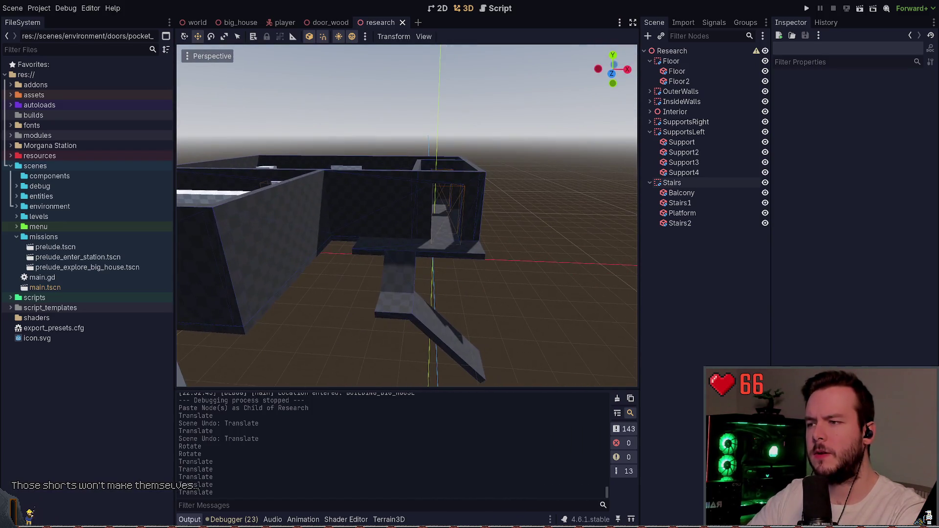
click(680, 202)
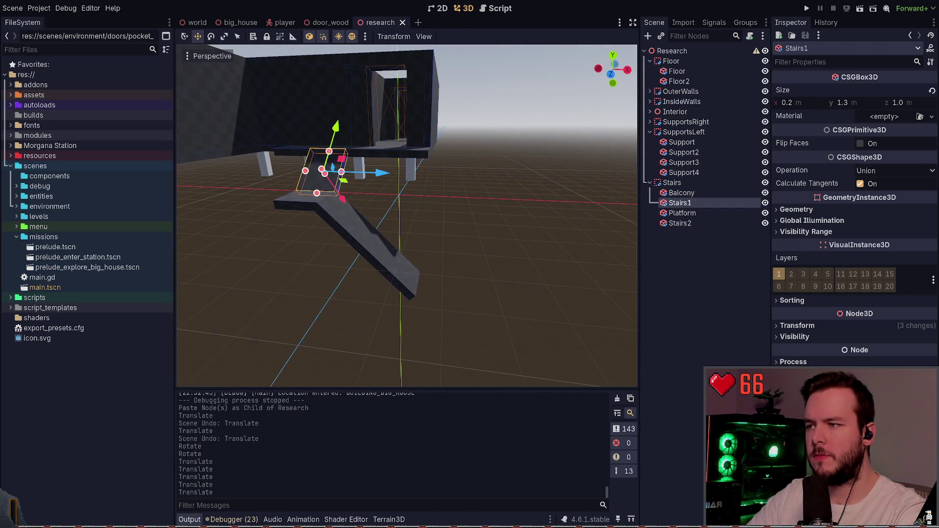
click(391, 341)
click(377, 260)
shift+click(309, 195)
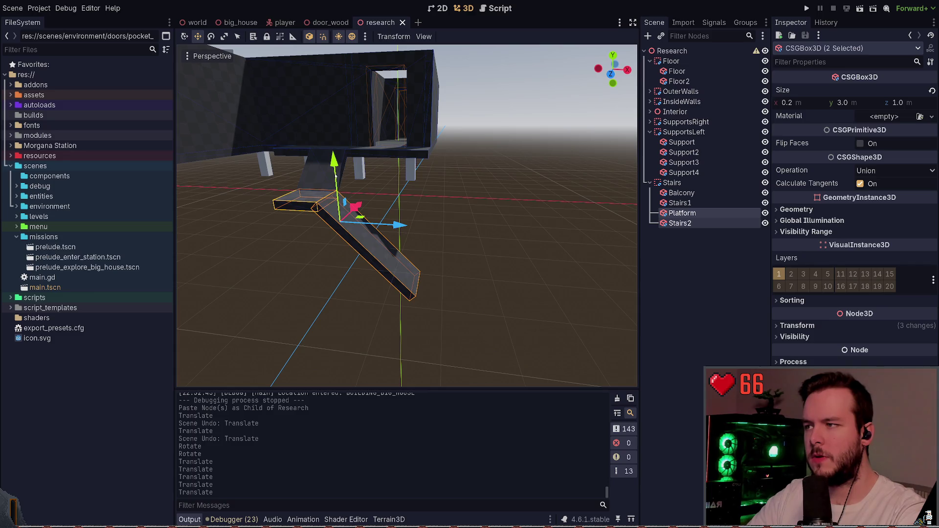
click(330, 172)
key(ctrl+z)
Slide the Stairs1 block along X under the balcony edge and save the scene.
click(318, 185)
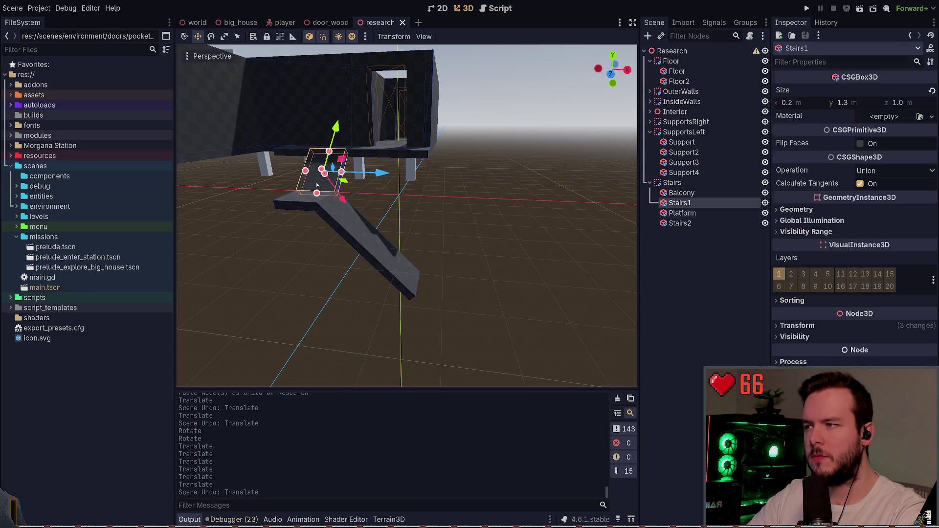
shift+click(305, 197)
shift+click(372, 221)
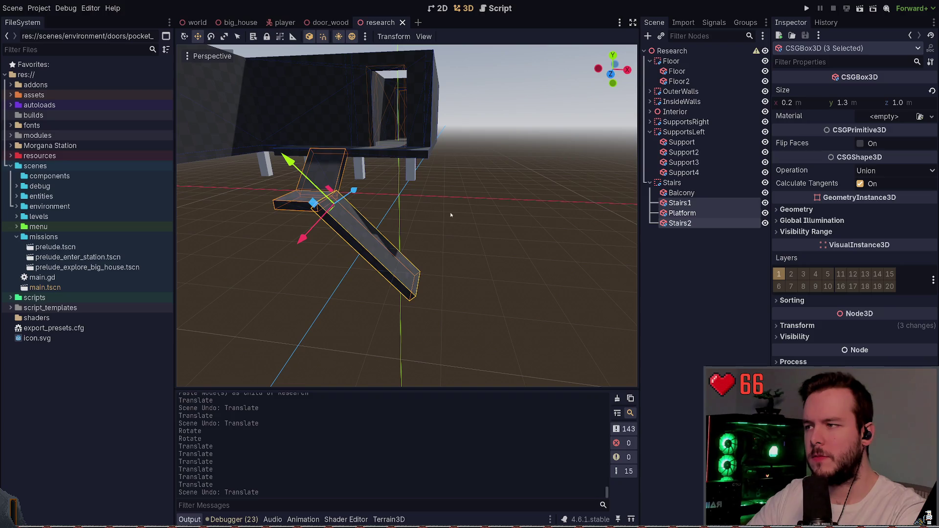
click(474, 212)
click(330, 180)
drag(391, 181, 450, 184)
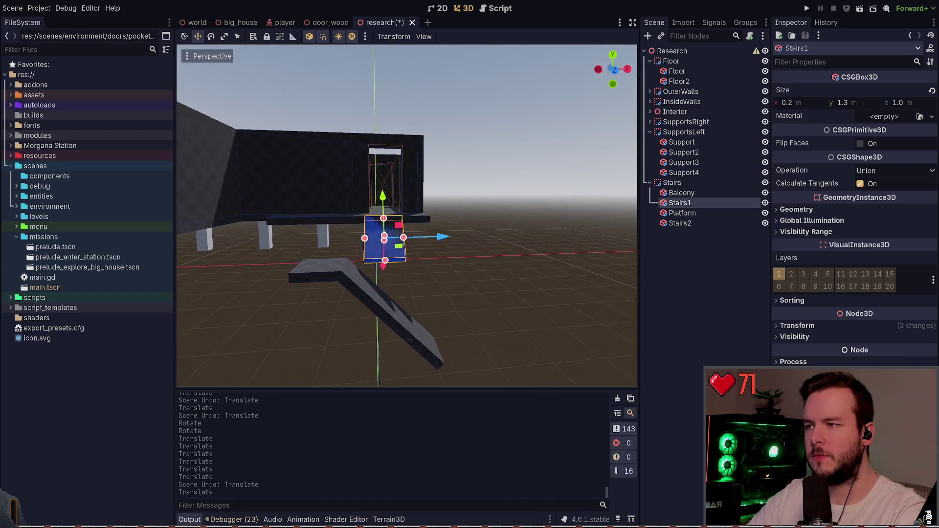
drag(492, 272, 513, 272)
key(ctrl+s)
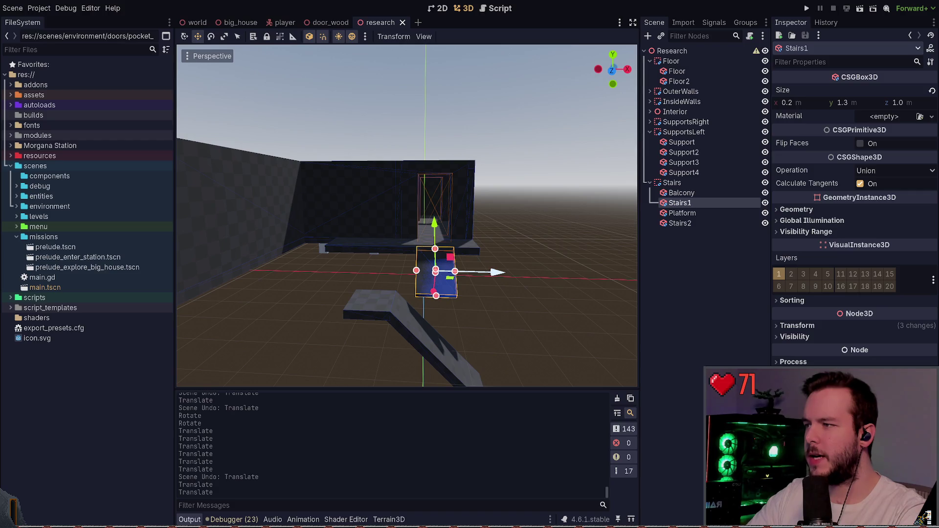
key(alt+Tab)
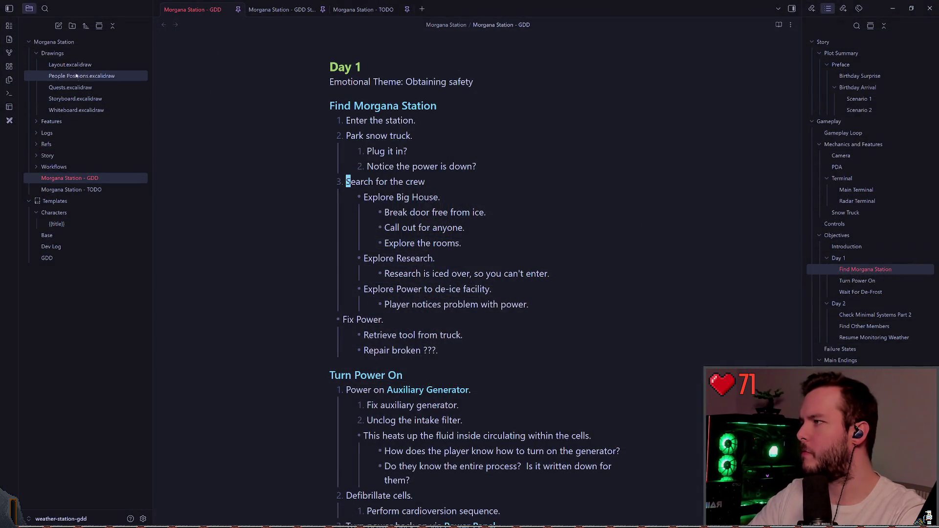
View the Layout.excalidraw floor plan, then return to Godot and deselect Stairs1.
click(78, 65)
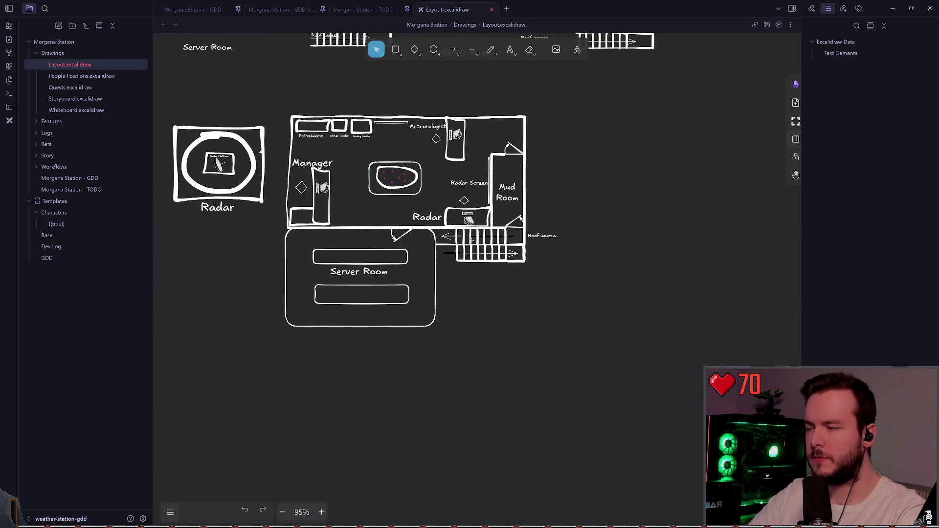
key(alt+Tab)
click(518, 324)
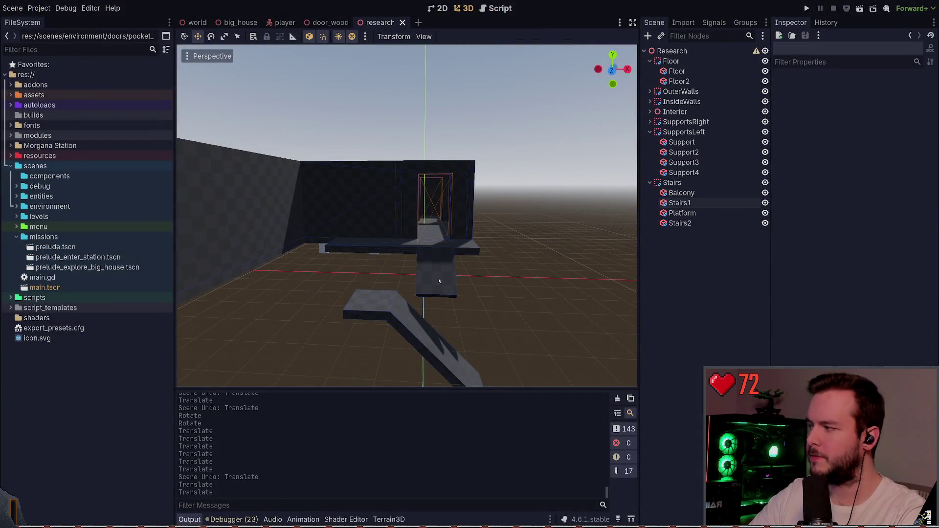
Delete the Stairs1 block from the Research stairs.
mouse_move(436, 292)
mouse_down()
mouse_move(429, 242)
mouse_move(426, 280)
mouse_move(452, 286)
mouse_move(377, 315)
mouse_move(363, 304)
mouse_up()
click(425, 295)
key(Delete)
Try rotating Stairs2 and Platform together, then undo the rotation.
click(411, 304)
shift+click(350, 272)
key(e)
key(ctrl+z)
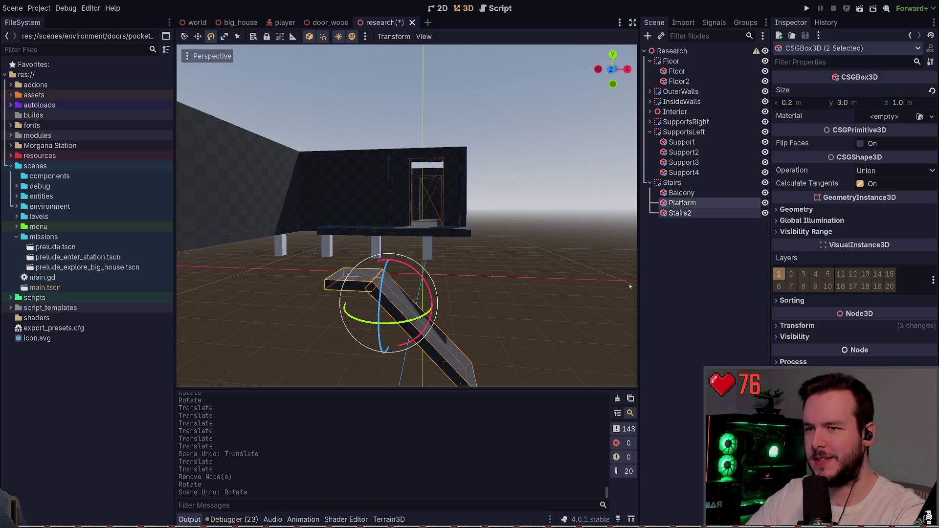
click(618, 291)
Pick Balcony, Platform and Stairs2 in the Scene tree, ending on Platform with Move active.
click(672, 182)
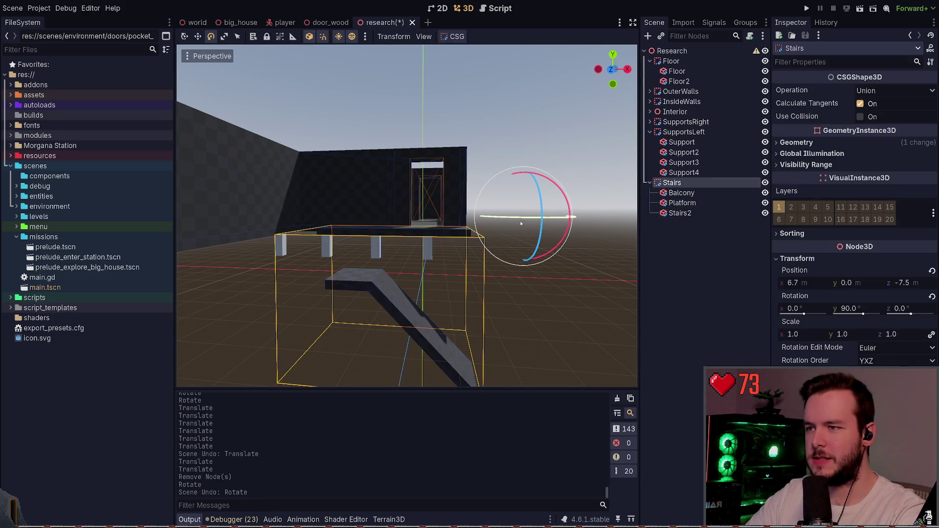
click(683, 202)
click(682, 193)
key(Down)
key(Down)
scroll(544, 257, down, 3)
click(545, 260)
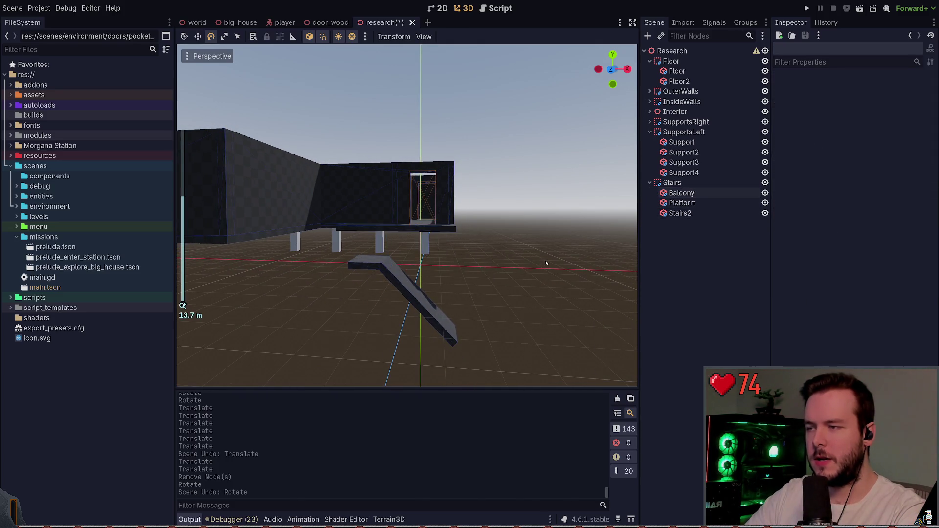
scroll(546, 263, down, 2)
click(681, 193)
shift+click(680, 213)
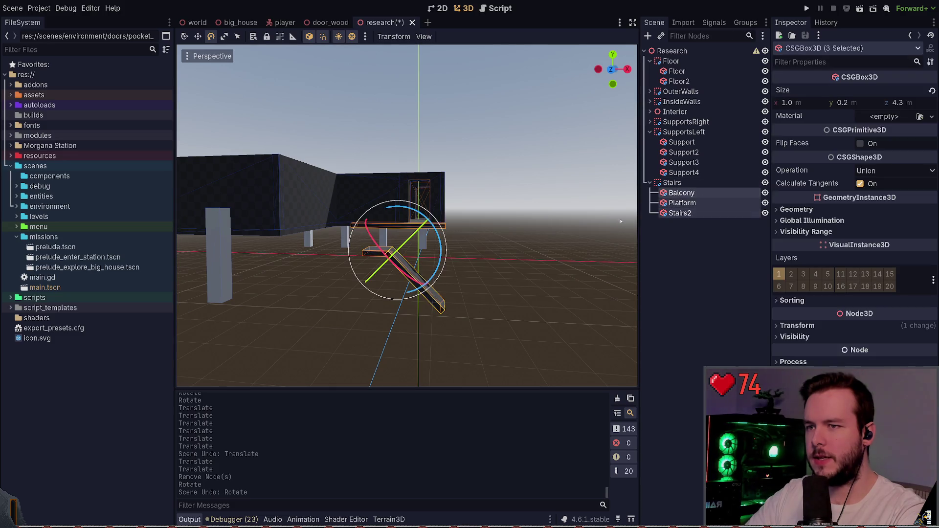
key(w)
click(682, 193)
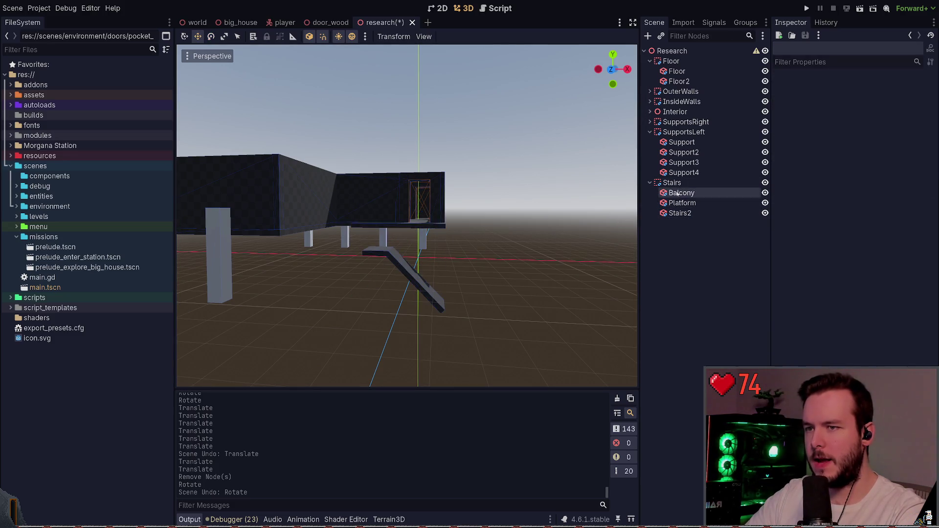
click(682, 203)
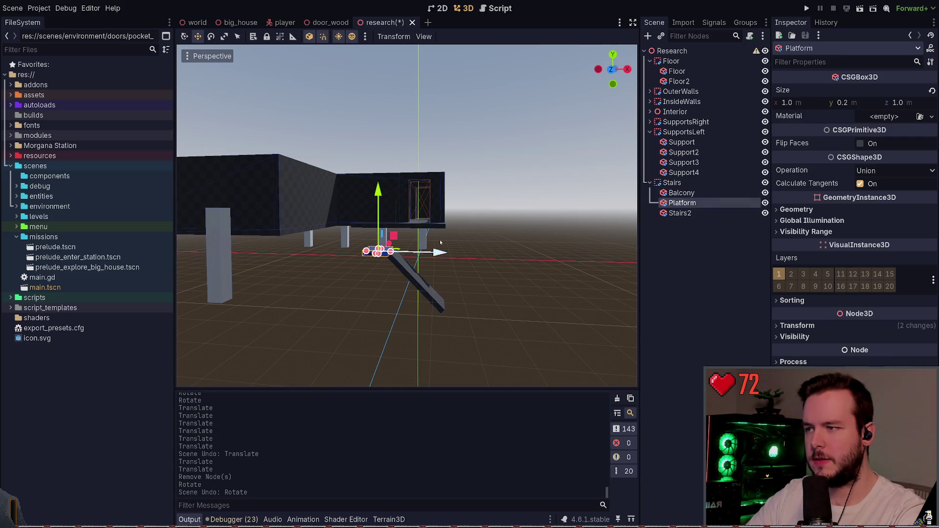
Move the Platform right, up and back along Z, undoing a first attempt.
scroll(399, 239, up, 6)
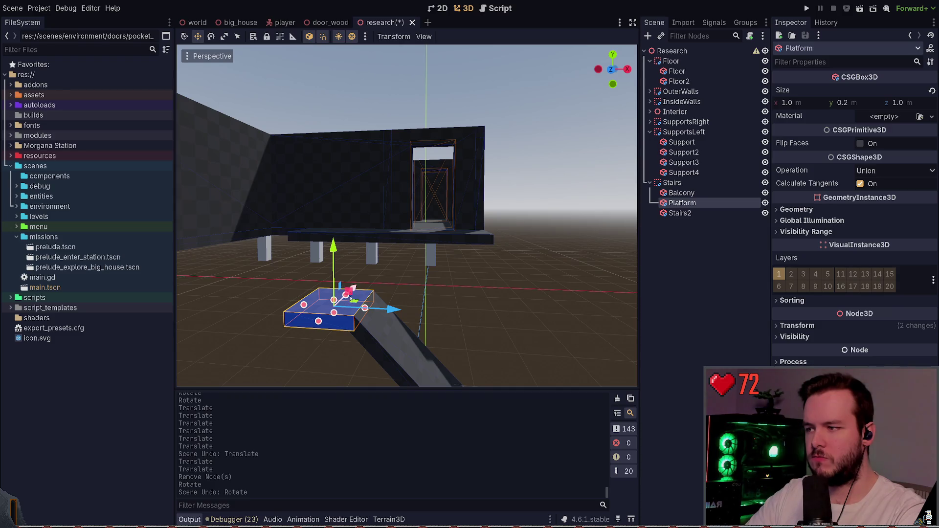
mouse_move(341, 289)
mouse_down()
mouse_move(416, 274)
mouse_move(377, 287)
mouse_up()
key(ctrl+z)
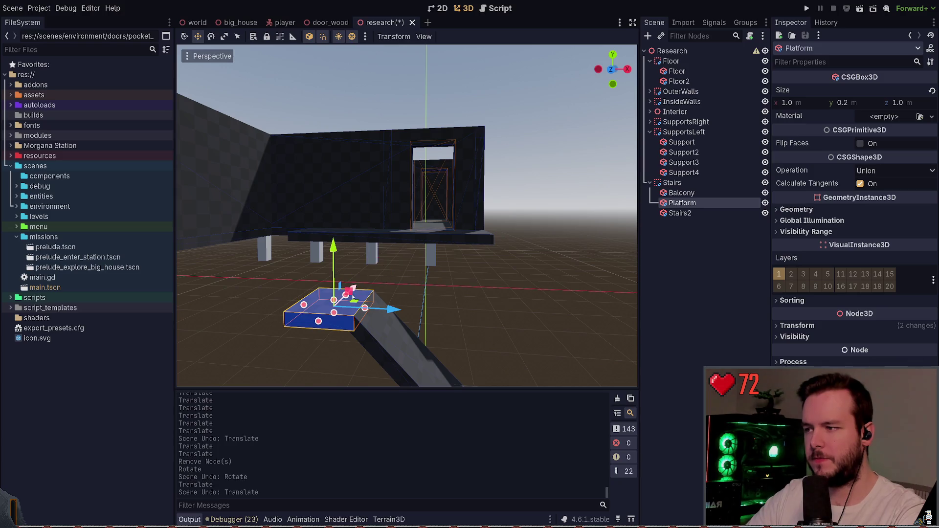
mouse_move(347, 300)
mouse_down()
mouse_move(430, 271)
mouse_move(478, 240)
mouse_up()
drag(384, 237, 349, 234)
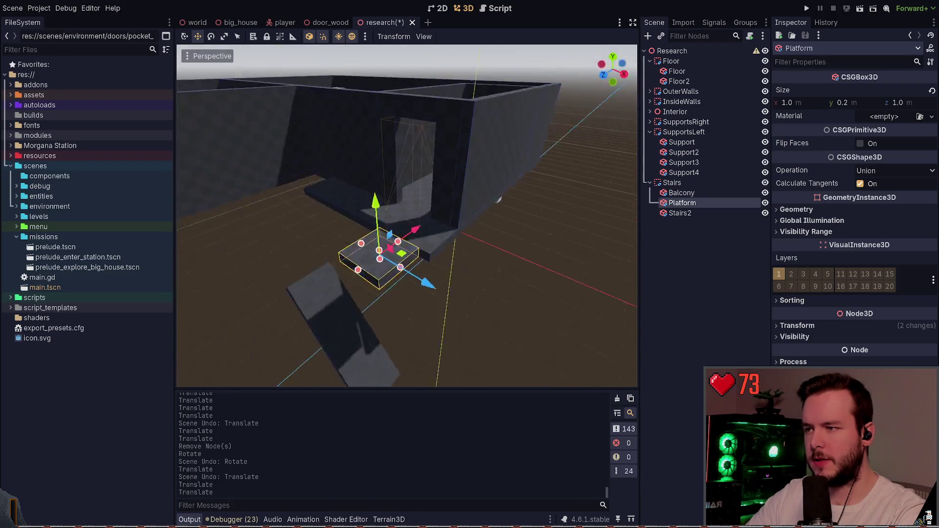
In top orthographic view, slide the Platform into line with Stairs2 and save.
click(613, 59)
drag(611, 73, 613, 81)
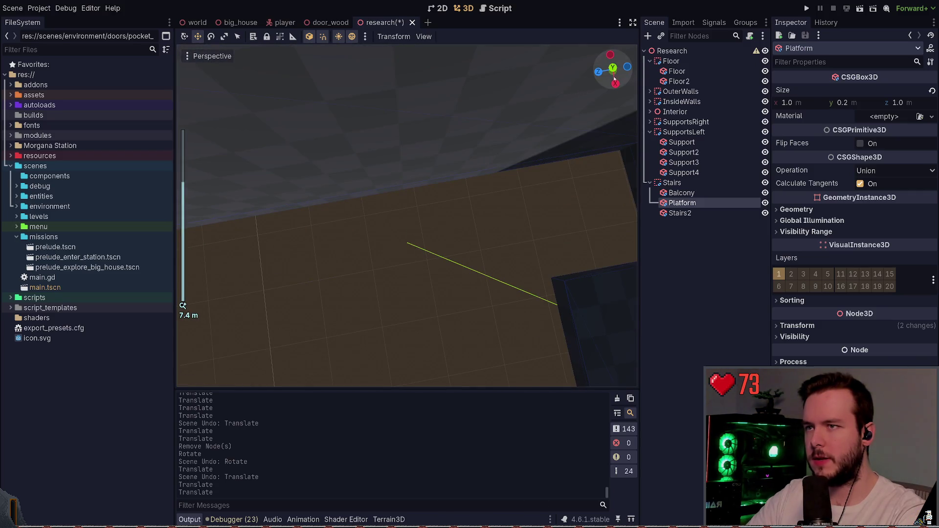
click(613, 67)
key(f)
drag(398, 201, 415, 193)
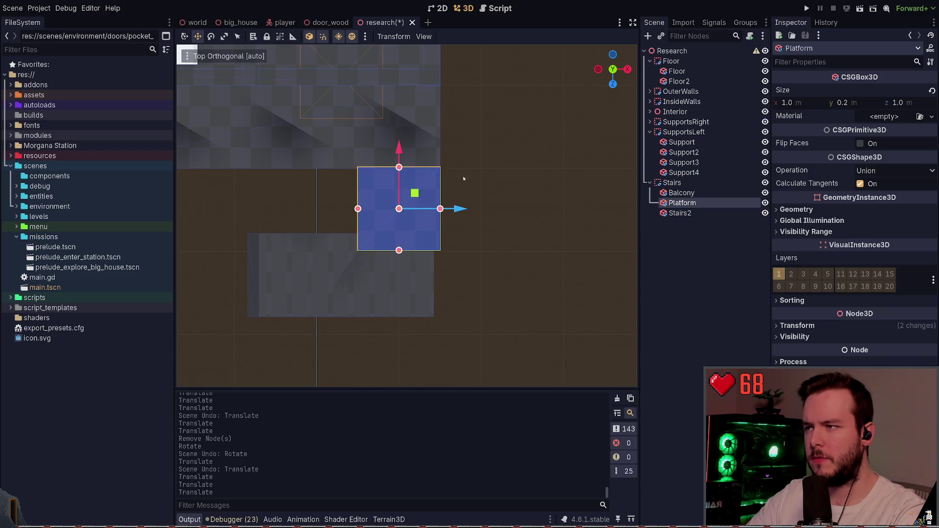
click(500, 200)
key(ctrl+s)
Nudge the Platform slightly and save, undoing a further trial nudge.
click(387, 198)
drag(399, 148, 400, 151)
click(503, 152)
key(ctrl+s)
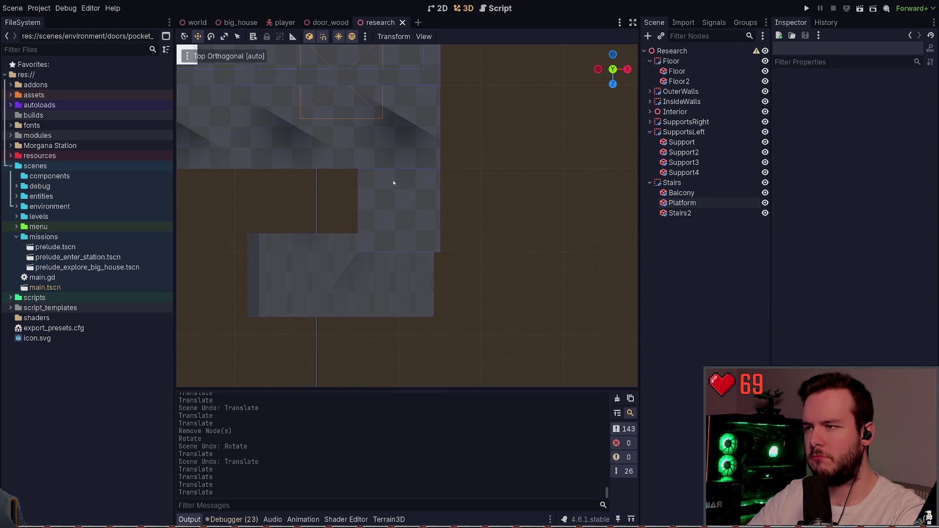
click(394, 183)
click(395, 185)
drag(402, 157, 487, 166)
key(ctrl+z)
click(358, 269)
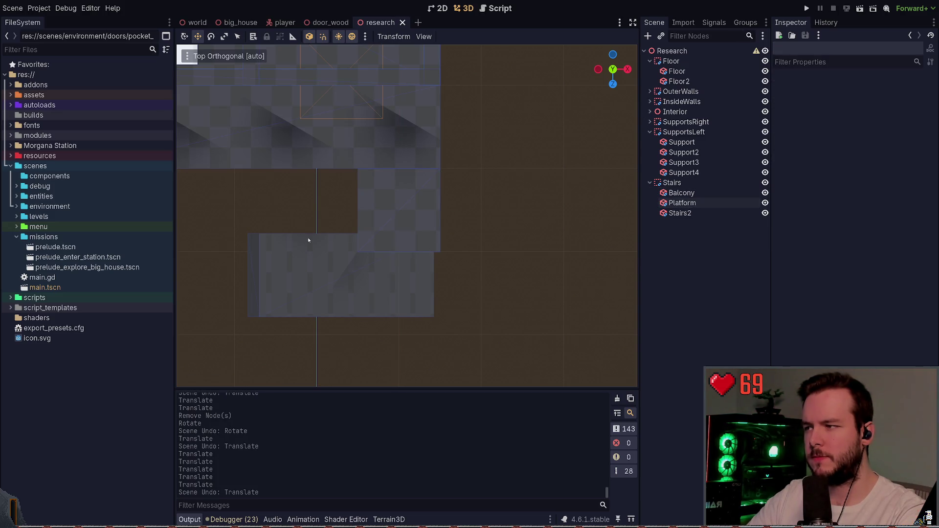
click(679, 218)
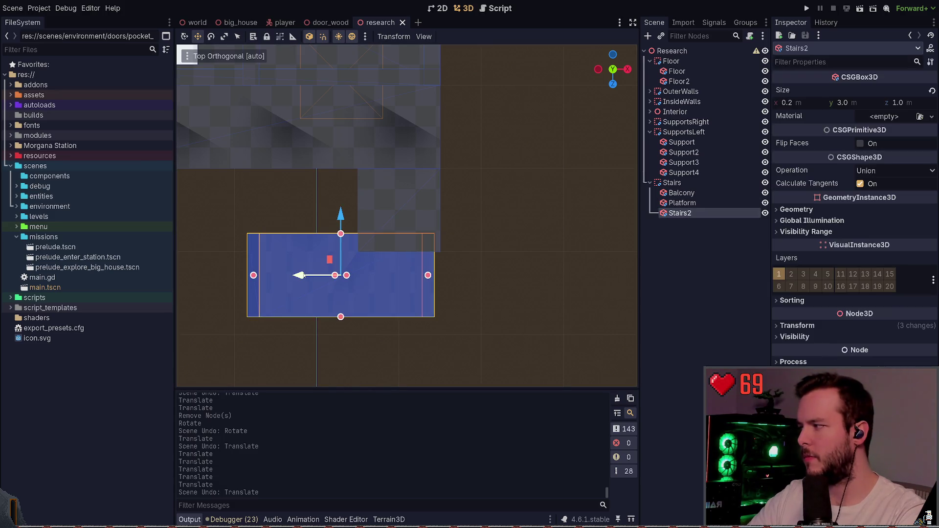
Reset Stairs2's rotation in the Inspector and tilt it into a slope.
mouse_move(312, 272)
mouse_down()
mouse_move(427, 234)
mouse_move(410, 222)
mouse_move(478, 252)
mouse_move(450, 201)
mouse_move(420, 220)
mouse_up()
key(e)
key(w)
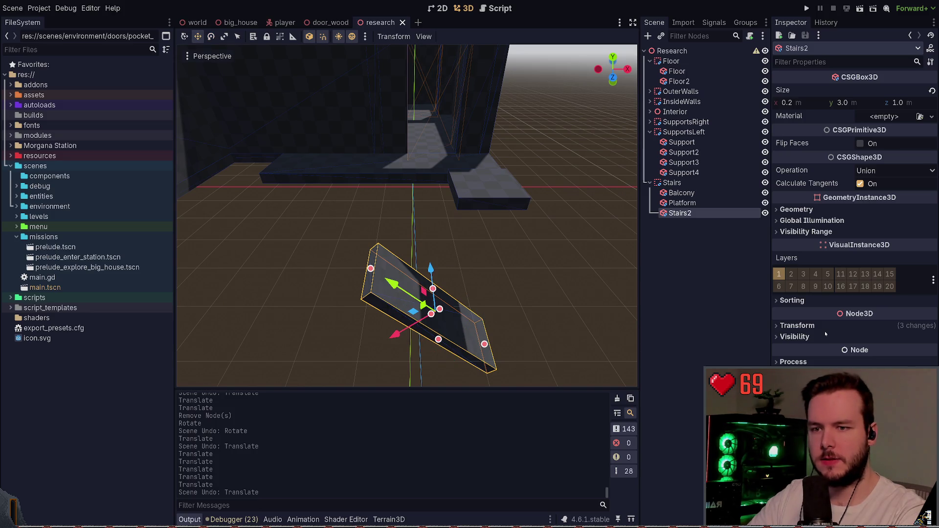
click(825, 331)
click(927, 363)
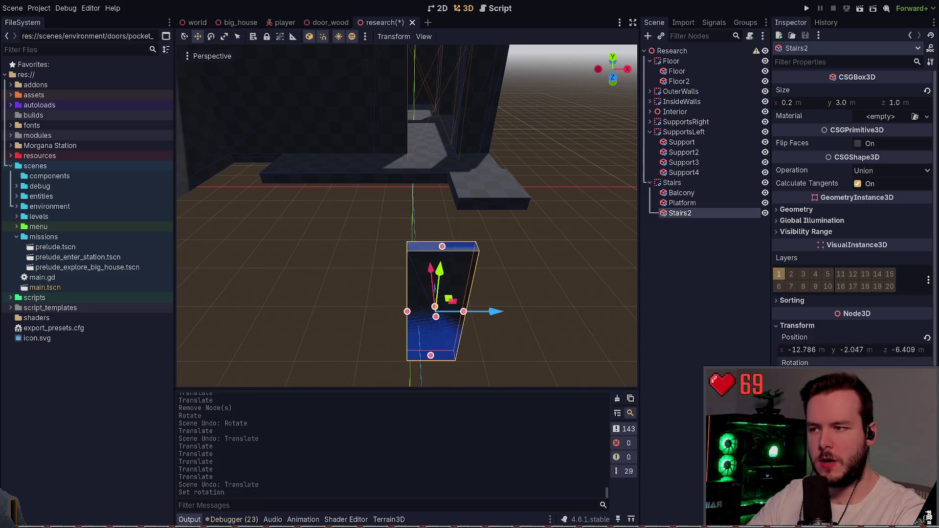
key(e)
mouse_move(416, 323)
mouse_down()
mouse_move(422, 307)
mouse_move(455, 299)
mouse_move(448, 313)
mouse_move(401, 258)
mouse_up()
key(w)
Slide the tilted Stairs2 ramp until it meets the balcony platform edge and the ground.
drag(355, 307, 387, 272)
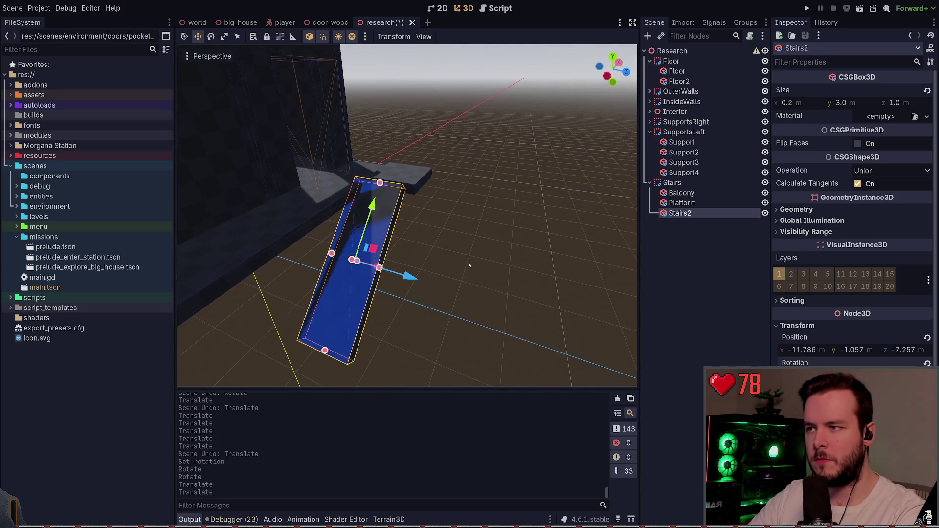
mouse_move(519, 288)
mouse_down()
mouse_move(531, 291)
mouse_move(510, 264)
mouse_up()
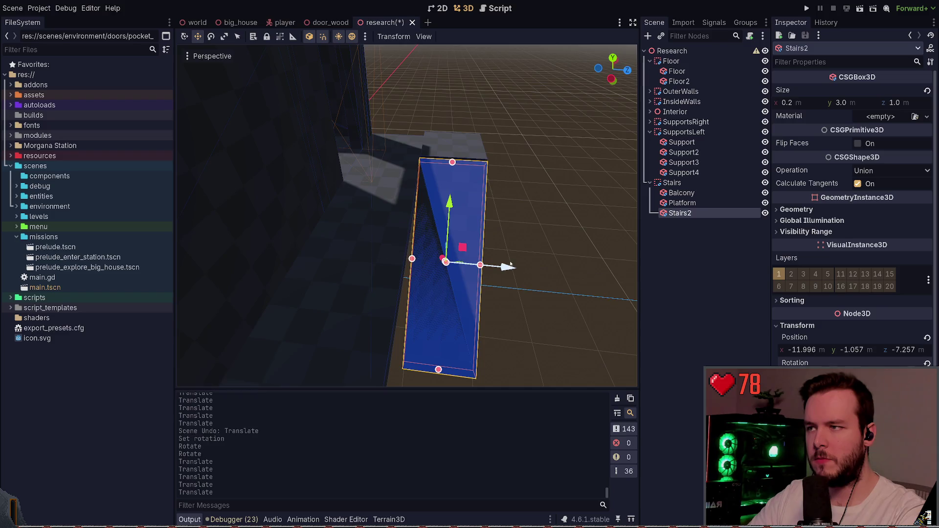
drag(582, 231, 581, 230)
mouse_move(446, 321)
mouse_down()
mouse_move(431, 313)
mouse_move(432, 337)
mouse_up()
drag(414, 303, 419, 305)
click(510, 321)
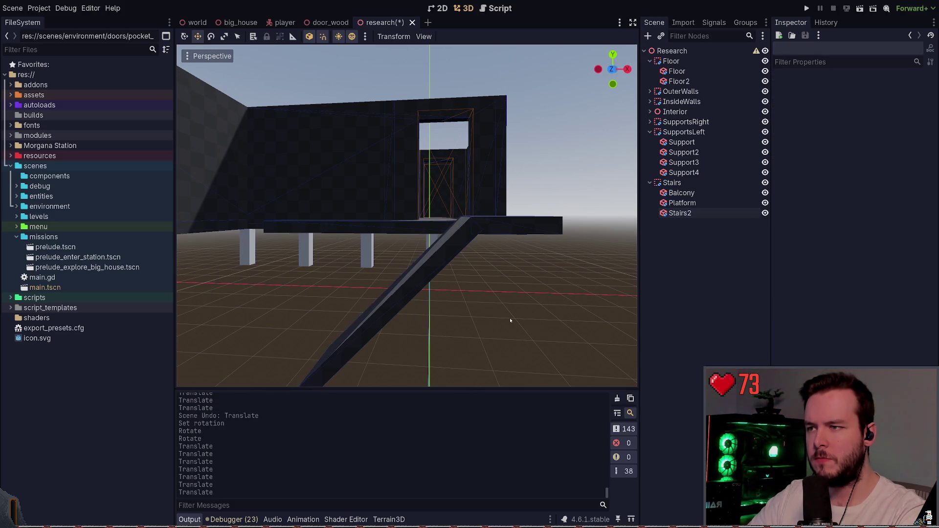
click(403, 289)
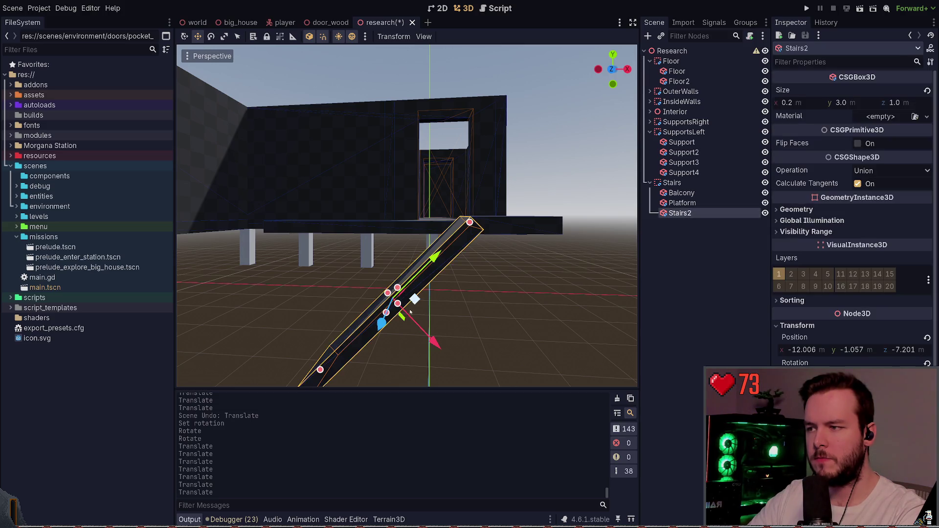
drag(413, 306, 416, 306)
click(518, 311)
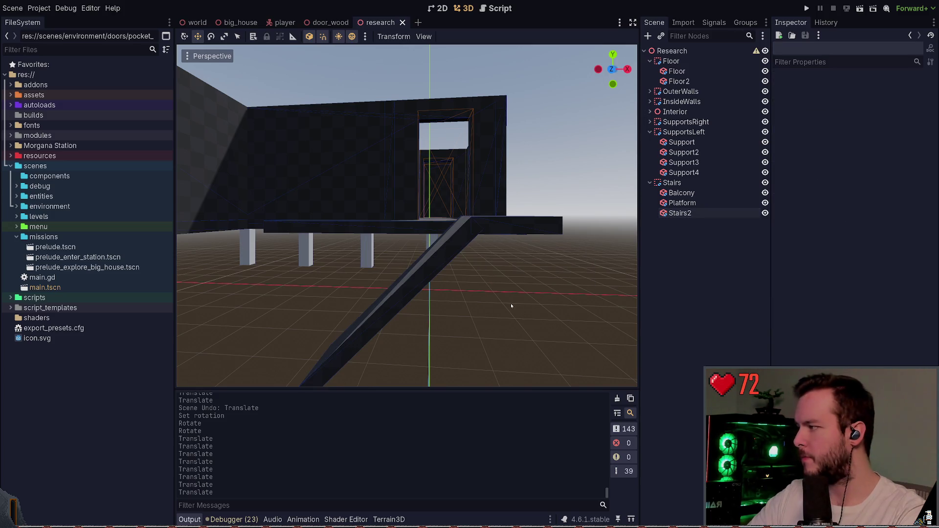
click(682, 182)
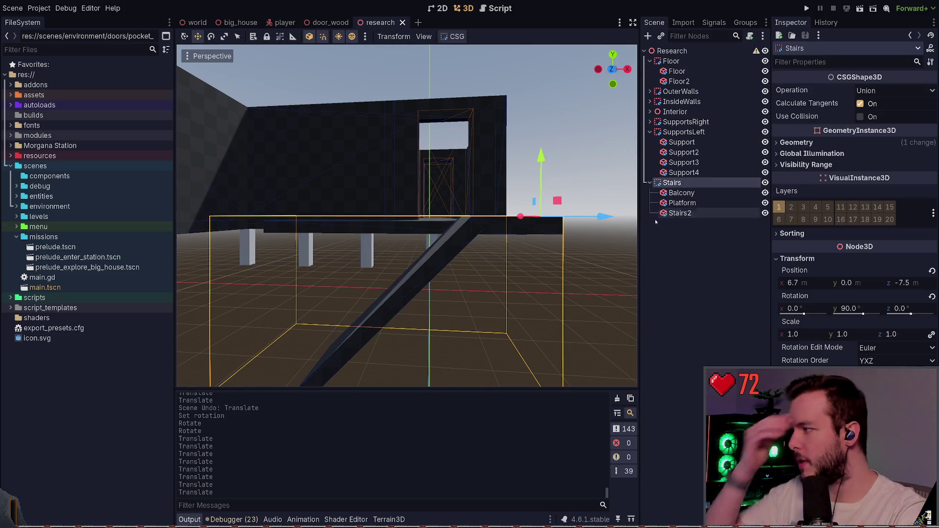
Bake a collision shape from the Stairs via CSG > Bake Collision Shape and save.
click(457, 37)
click(484, 60)
key(ctrl+s)
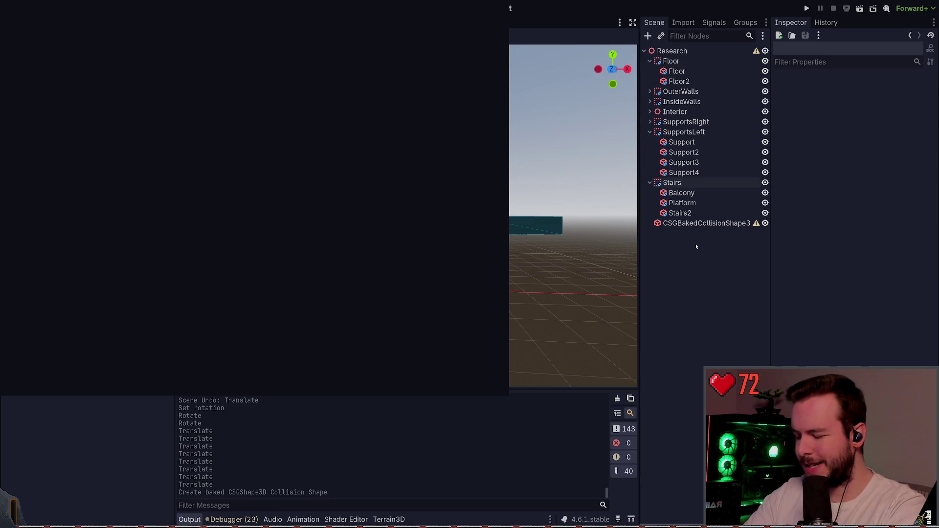
Add a StaticBody3D on collision layer 1 and move the baked stairs shape under it.
key(Return)
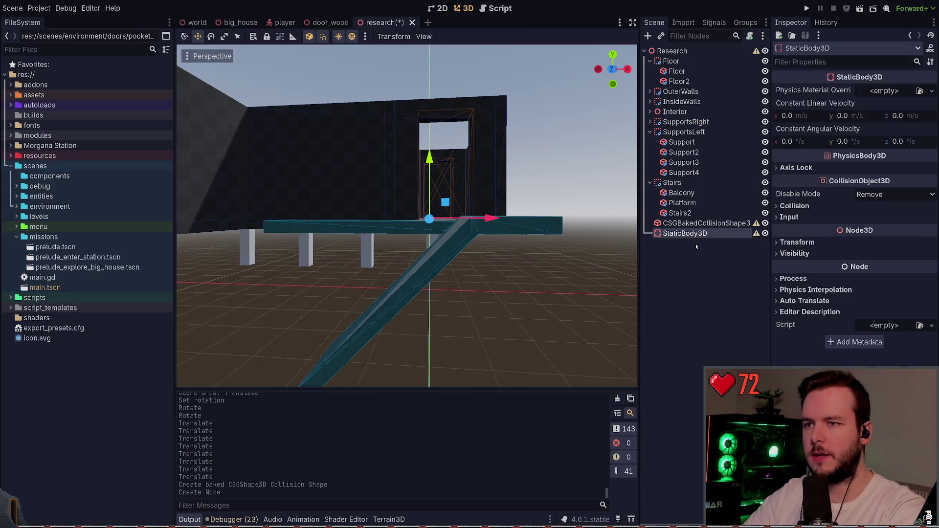
click(795, 206)
click(785, 234)
click(788, 277)
click(786, 234)
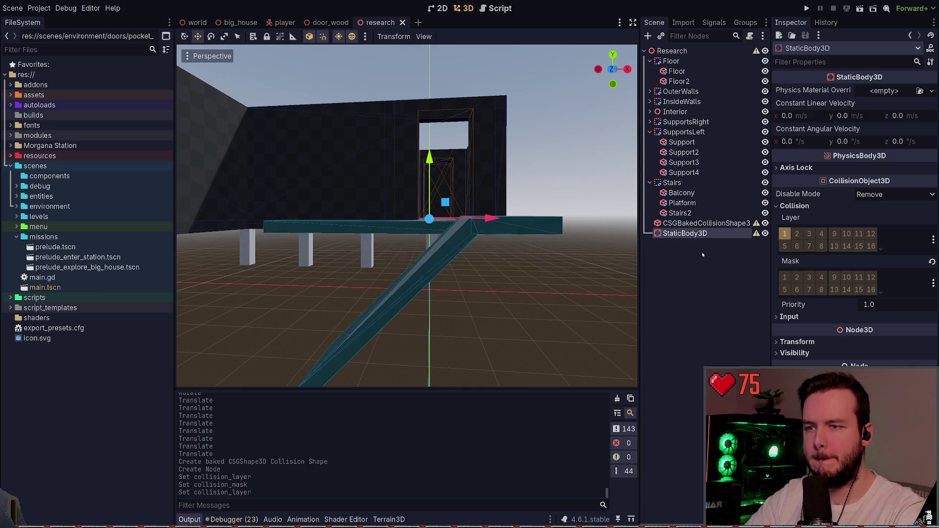
click(695, 224)
drag(705, 223, 685, 233)
key(ctrl+s)
Delete the outdated baked shape and lengthen the Stairs2 ramp 4.5 m down to the ground.
mouse_move(524, 259)
mouse_down()
mouse_move(479, 274)
mouse_move(499, 274)
mouse_up()
click(446, 277)
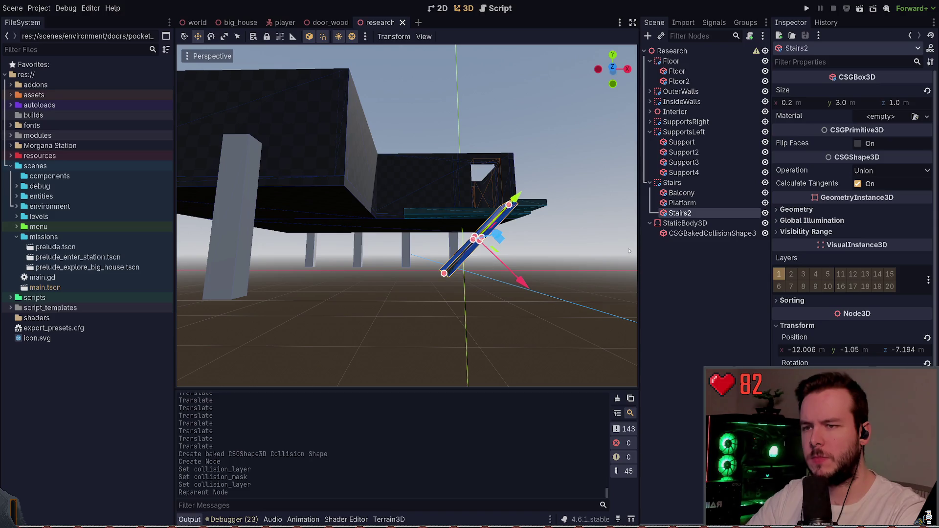
click(688, 237)
key(Delete)
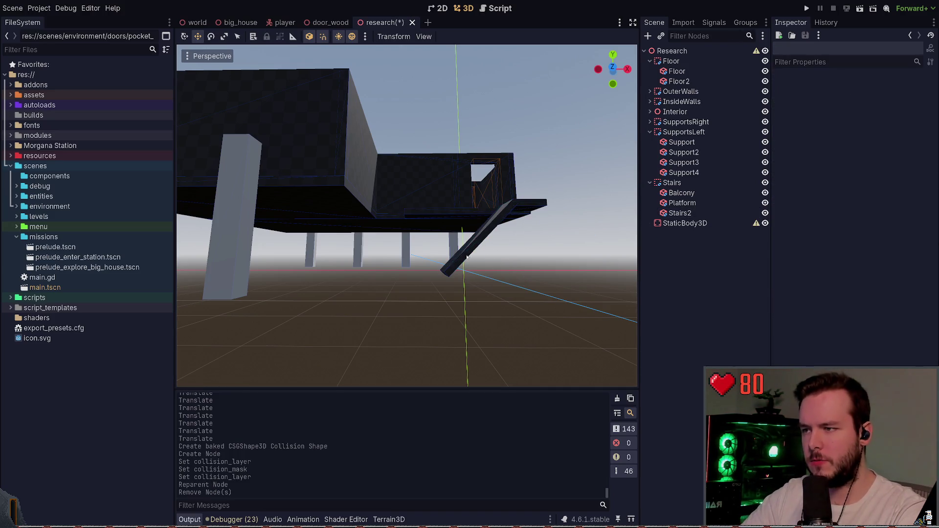
click(467, 258)
drag(445, 273, 410, 309)
key(ctrl+s)
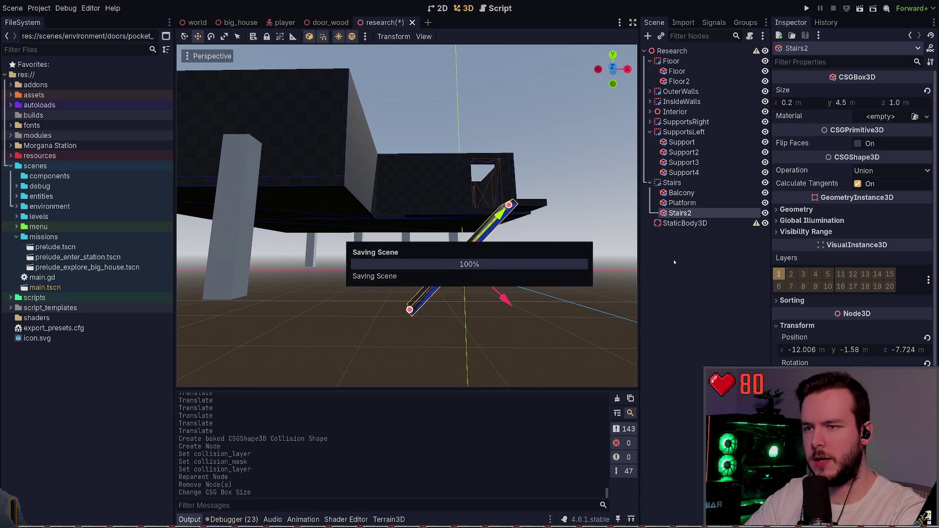
Re-bake the Stairs collision, place it under StaticBody3D, and launch a playtest.
click(679, 182)
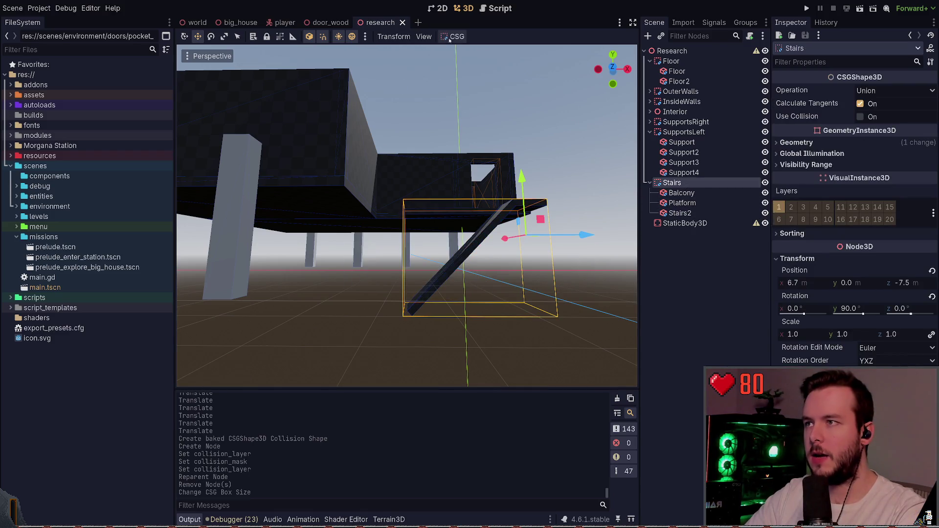
drag(697, 222, 685, 233)
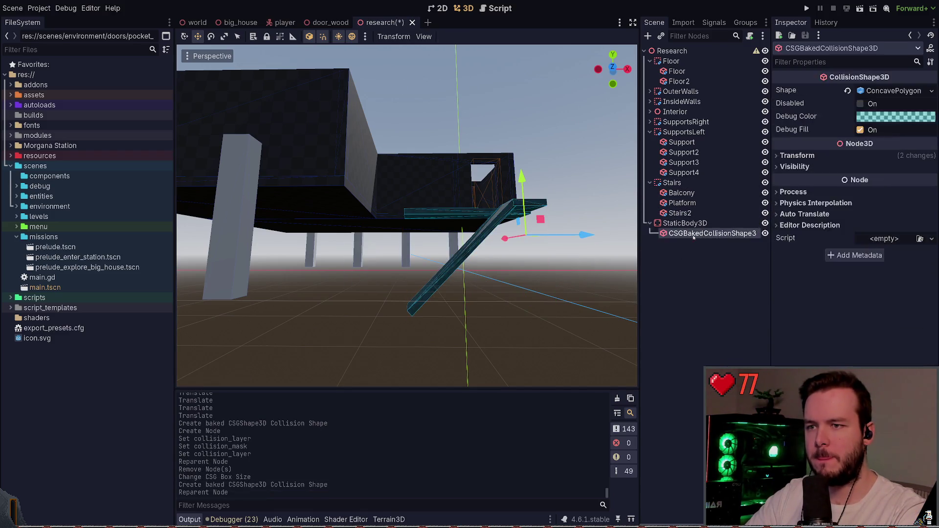
click(807, 8)
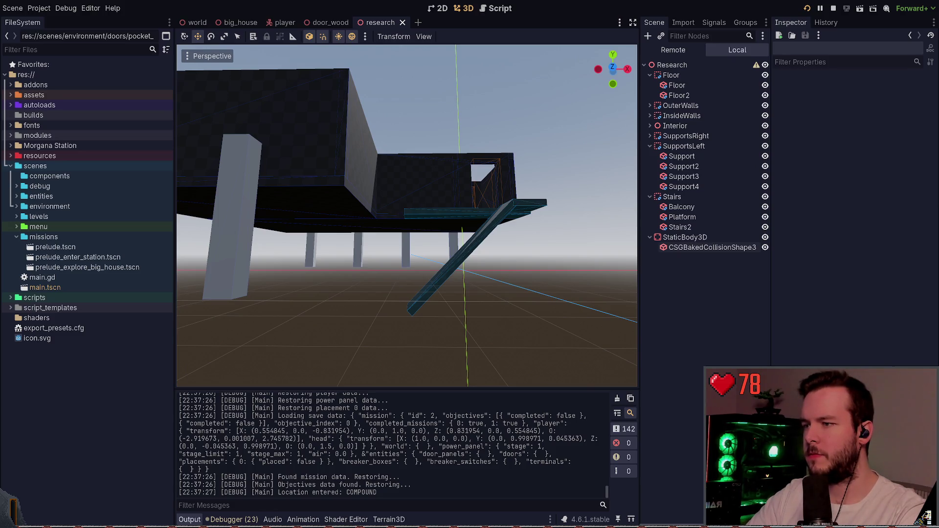
Stop the game and match the Research StaticBody3D's collision layer to Big House's, then save.
key(F8)
click(241, 22)
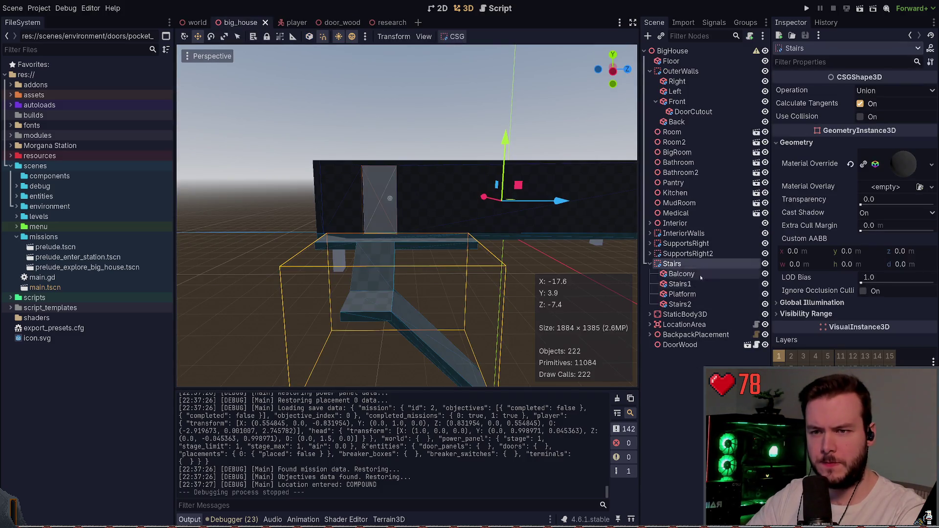
click(690, 315)
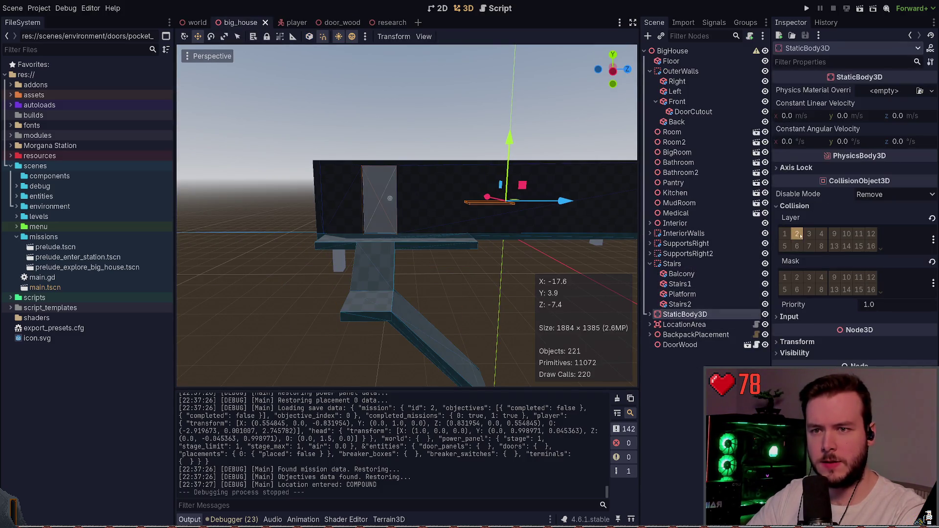
click(389, 23)
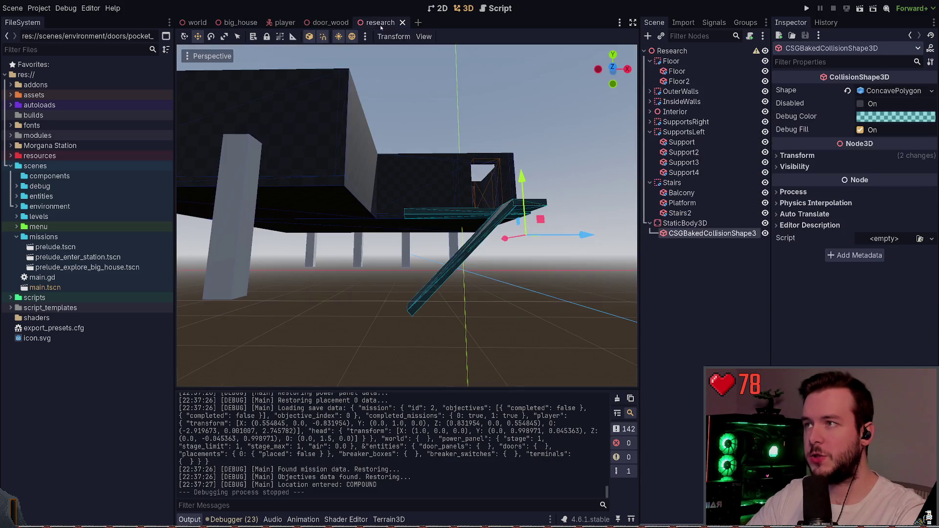
click(685, 223)
click(785, 234)
key(ctrl+s)
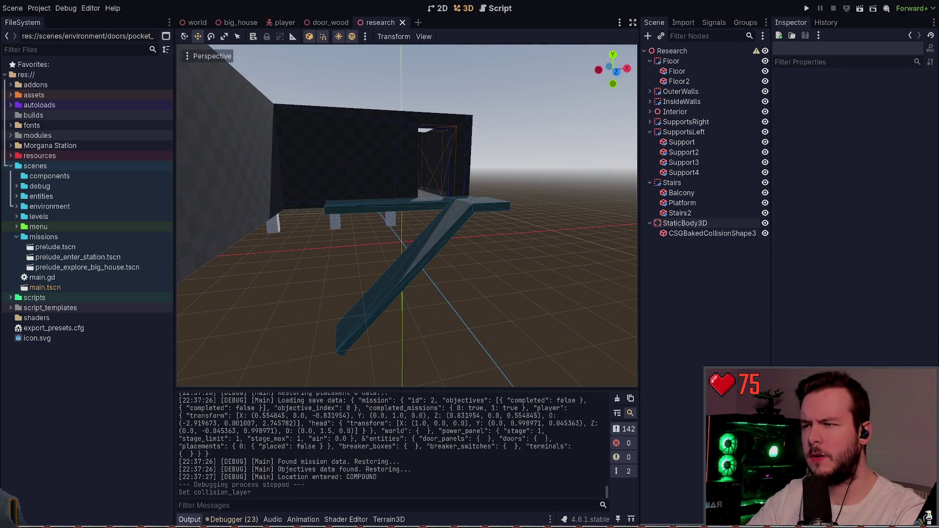
Instantiate a DoorWood door from door_wood.tscn and move it into the building's doorway.
key(w)
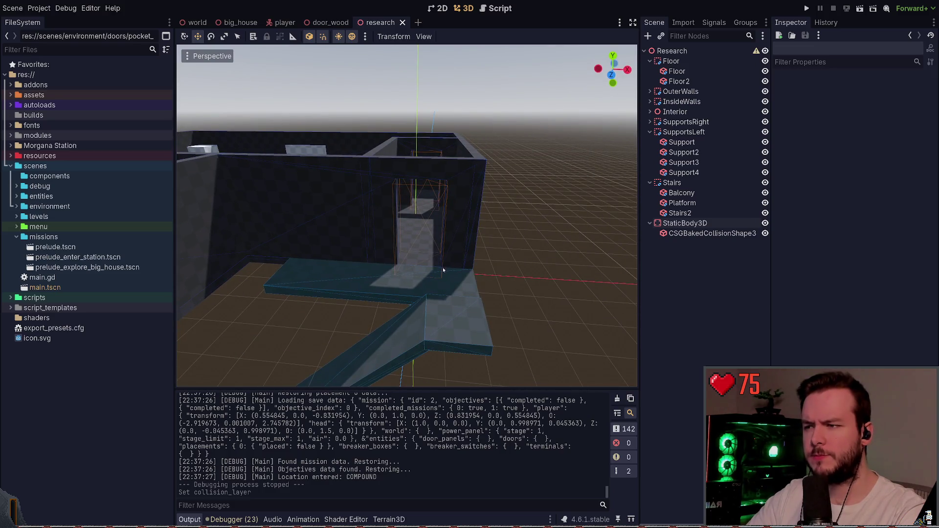
click(457, 279)
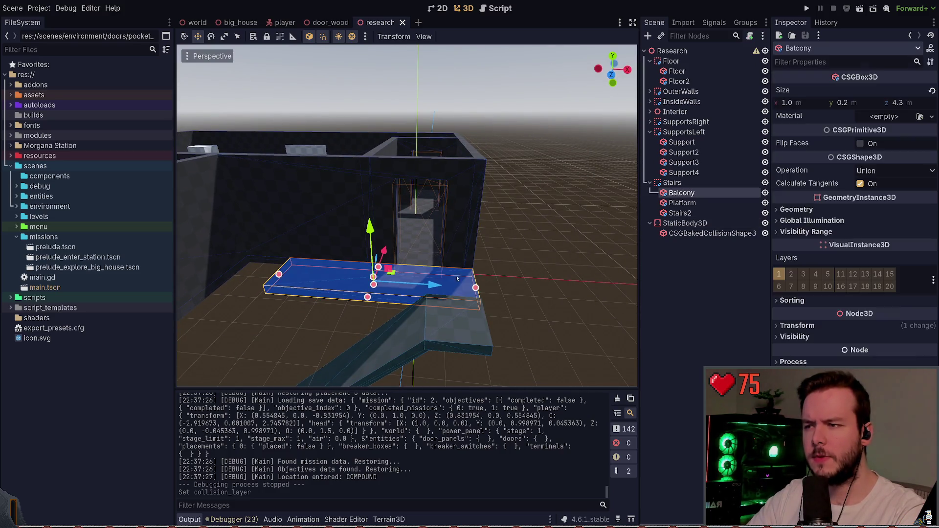
click(529, 244)
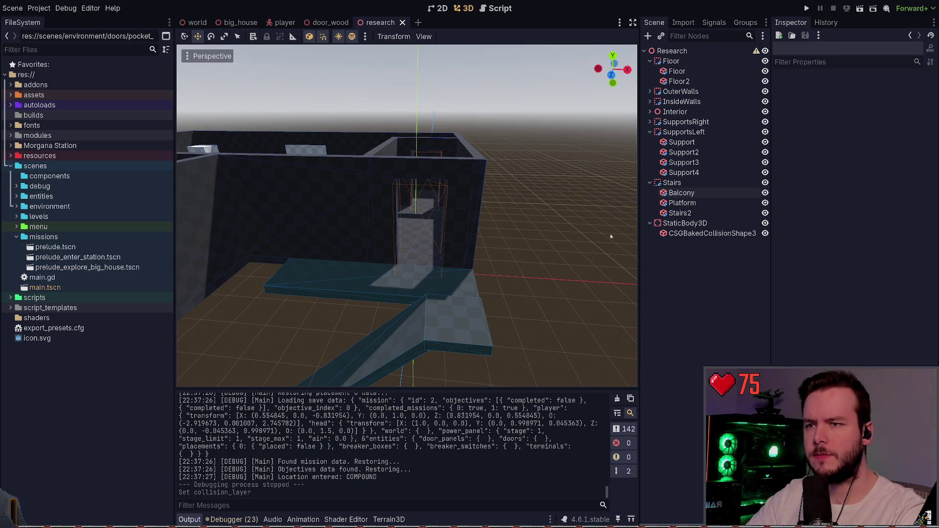
click(467, 277)
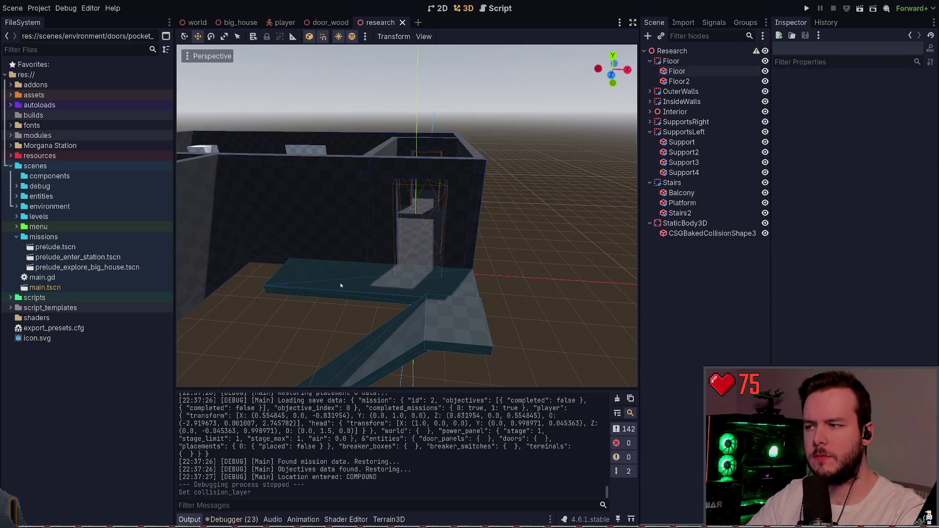
click(333, 292)
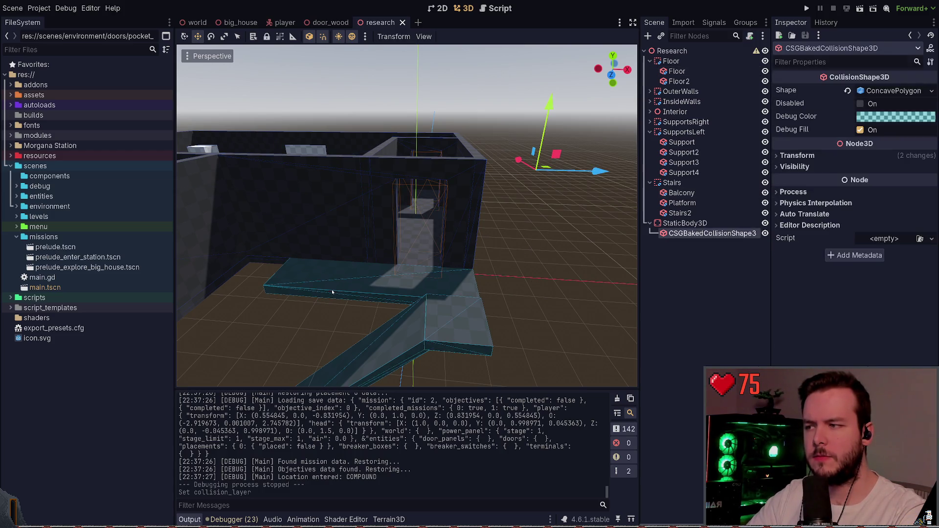
click(707, 298)
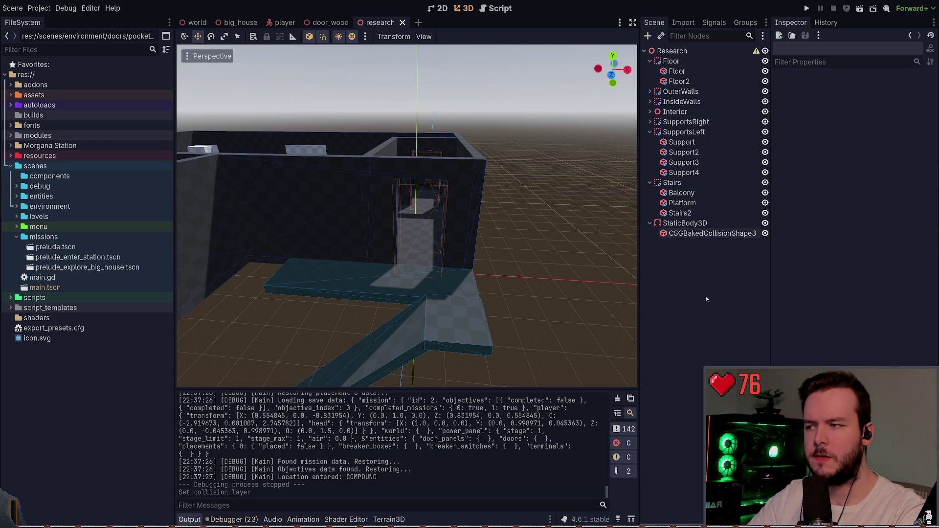
key(ctrl+a)
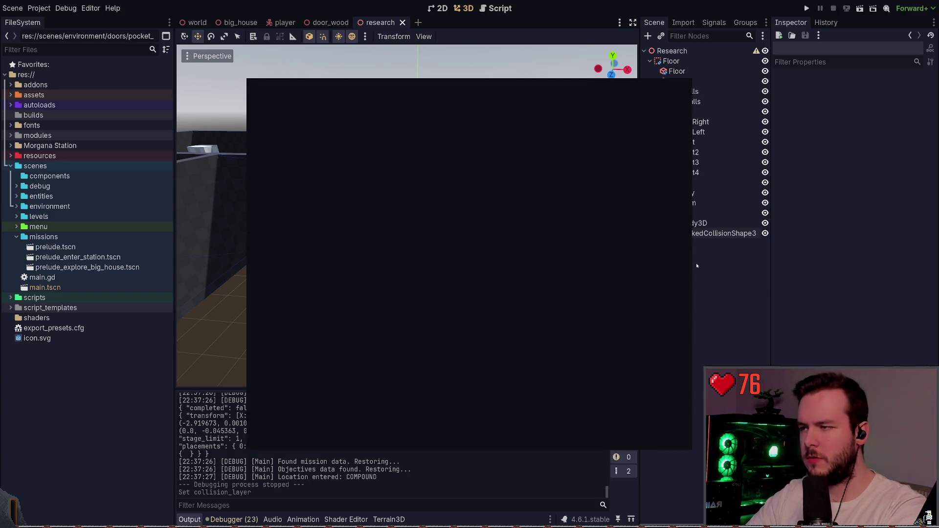
key(Return)
drag(435, 272, 440, 283)
Toggle the DoorWood door's Open checkbox, save the research scene, and launch a playtest.
key(f)
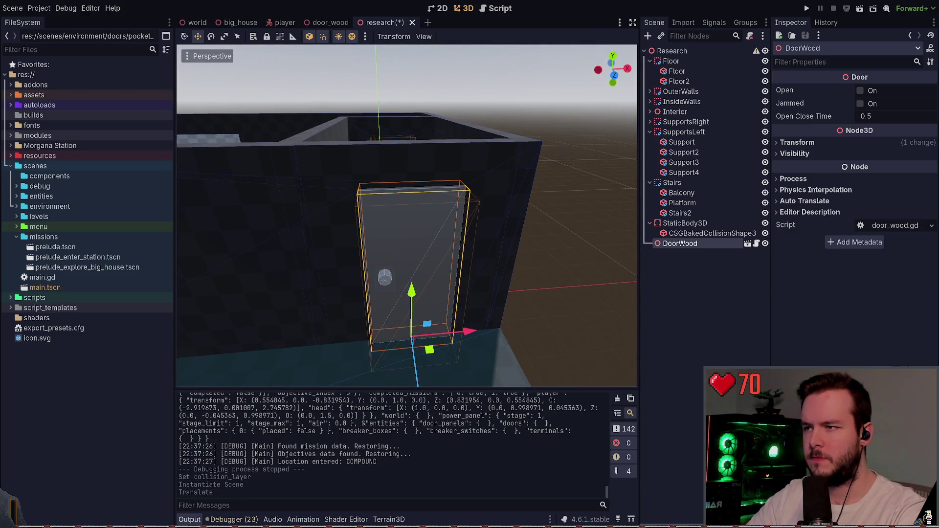
drag(477, 269, 482, 269)
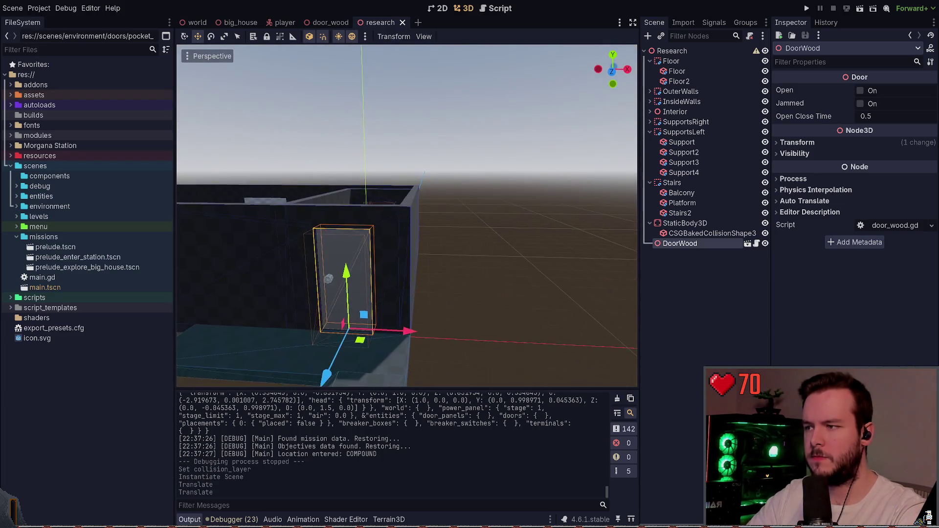
scroll(407, 216, up, 2)
scroll(407, 216, up, 2)
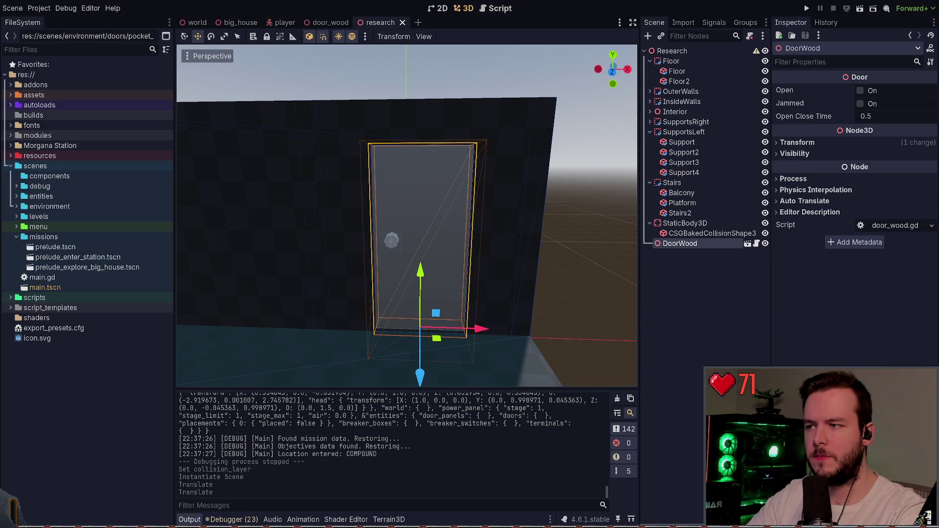
scroll(407, 216, down, 3)
scroll(407, 215, up, 3)
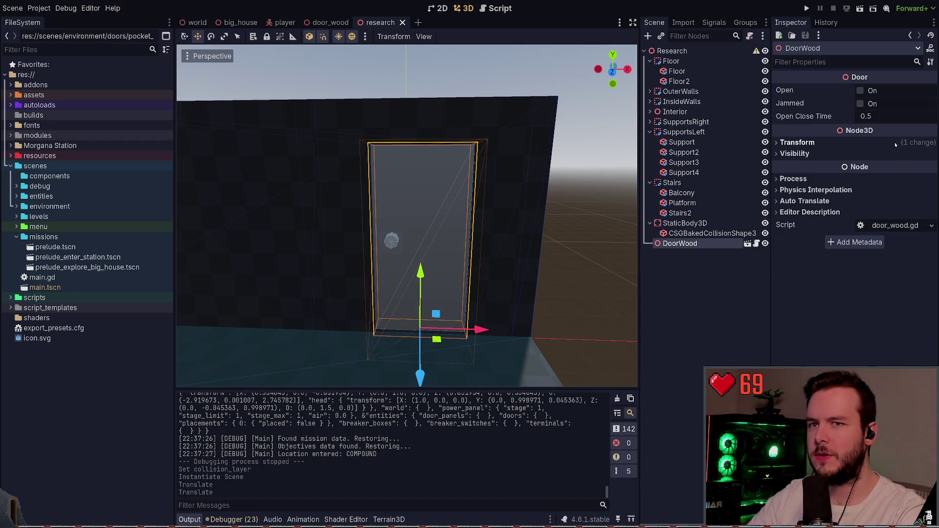
click(861, 91)
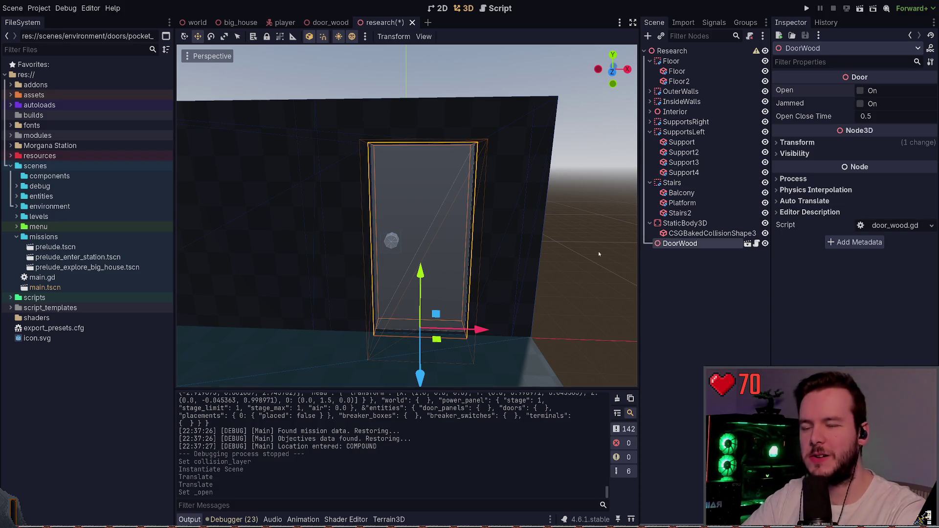
click(798, 143)
click(798, 142)
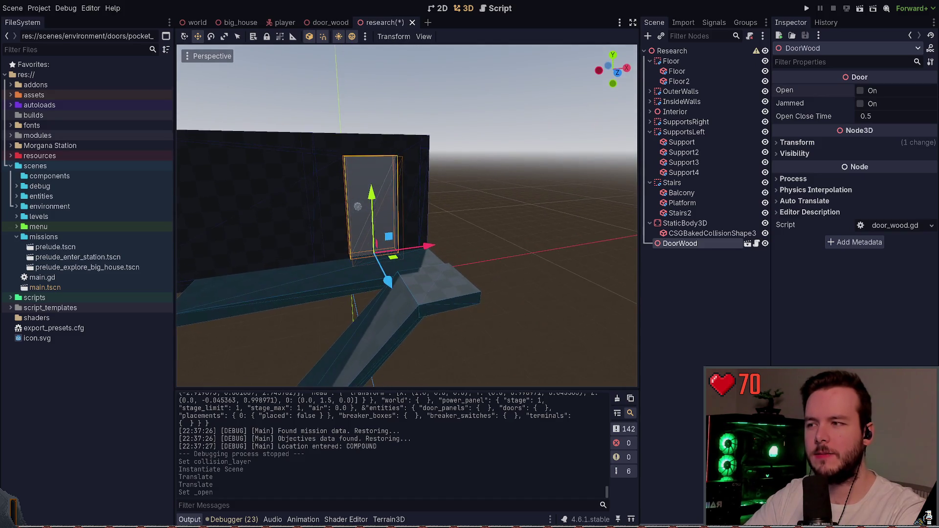
key(ctrl+s)
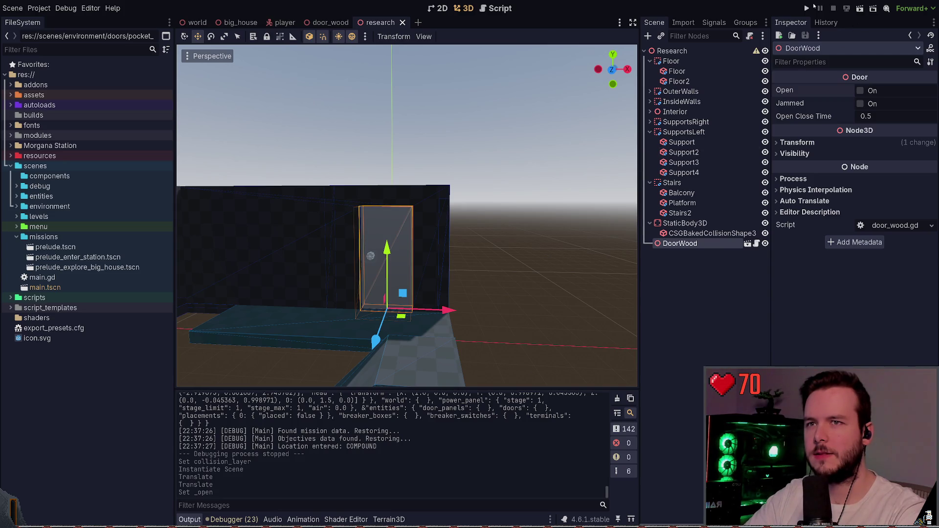
click(807, 8)
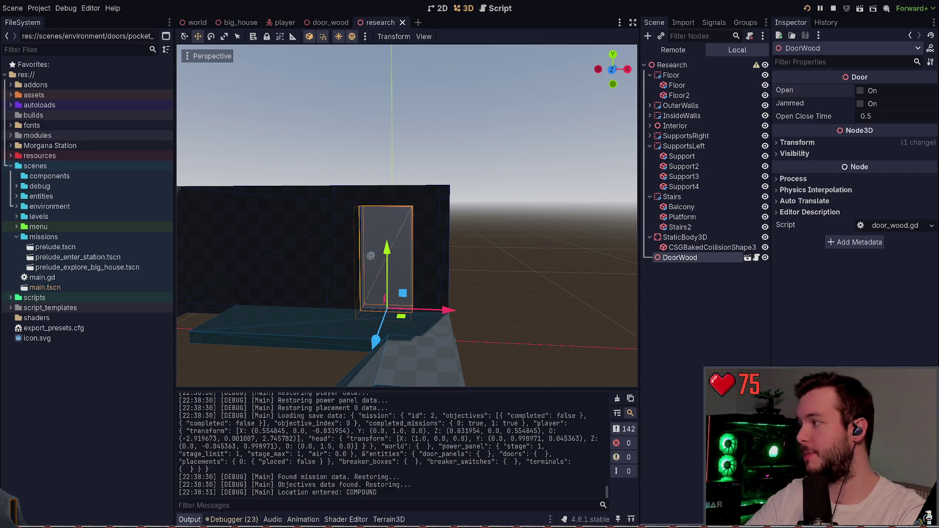
Open the door in-game, step through and back out, then Dev Quit to the editor.
key(w)
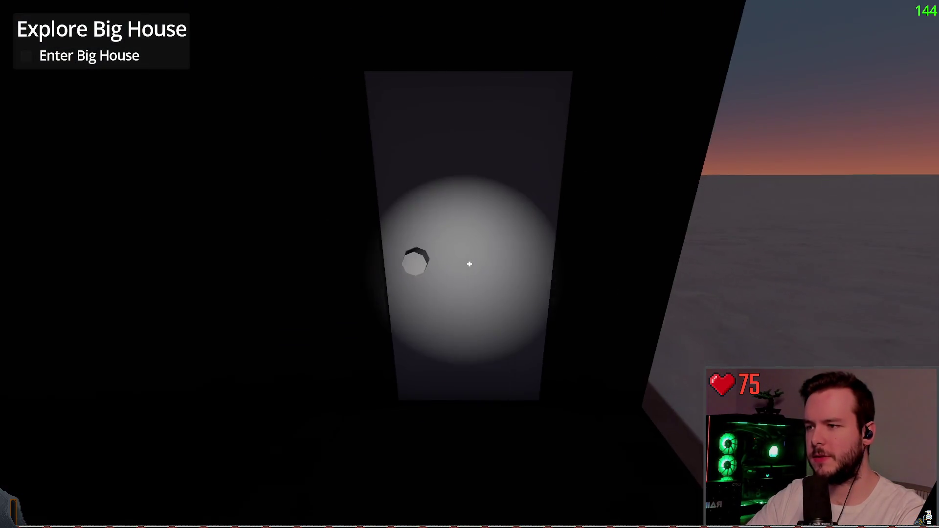
click(469, 264)
key(w)
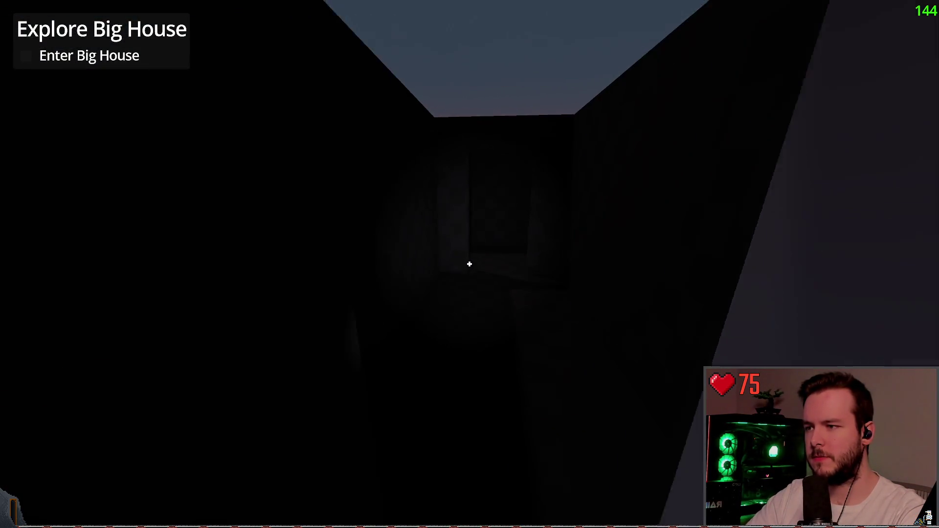
key(w)
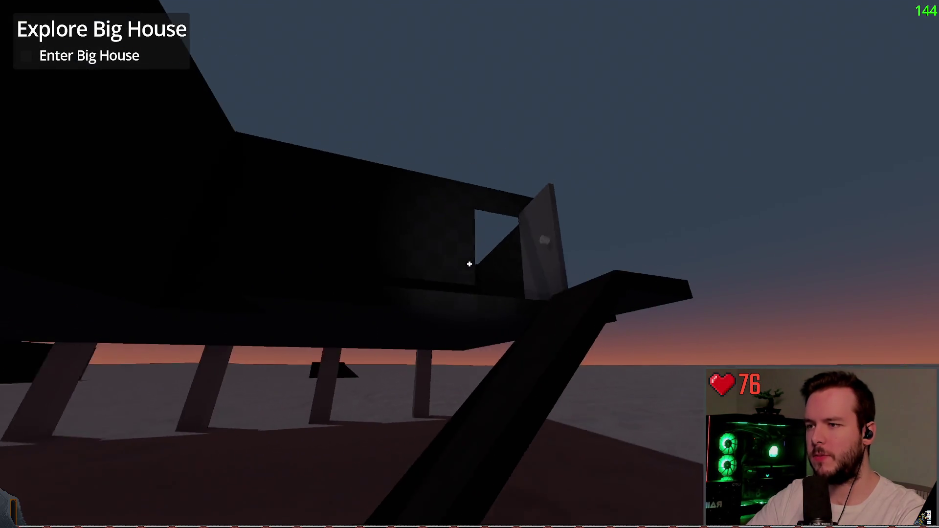
key(Escape)
click(39, 337)
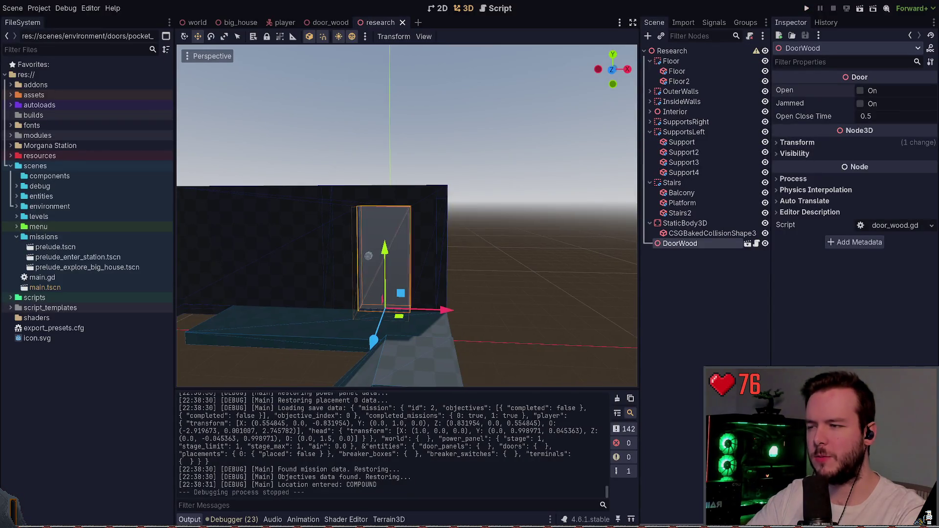
Rotate the DoorWood door 180° on Y so the knob faces the other side, then playtest.
key(w)
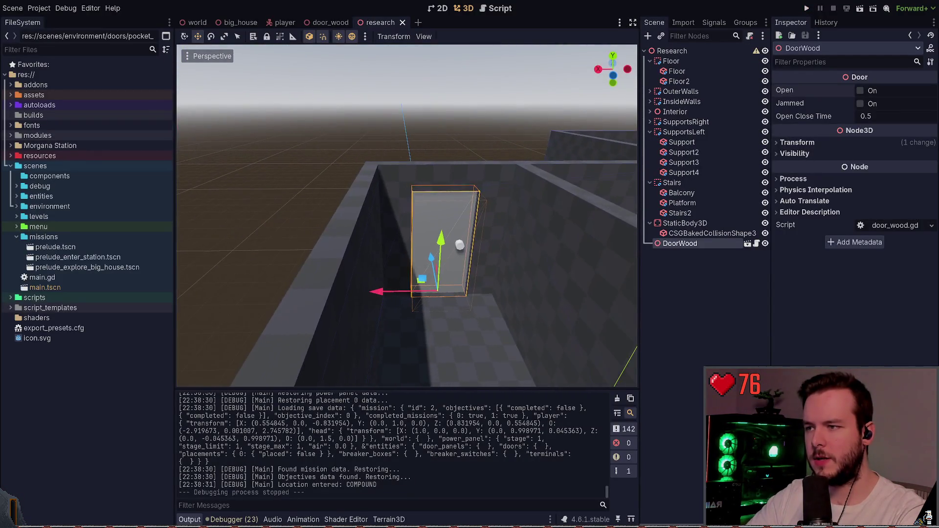
key(e)
drag(425, 227, 638, 292)
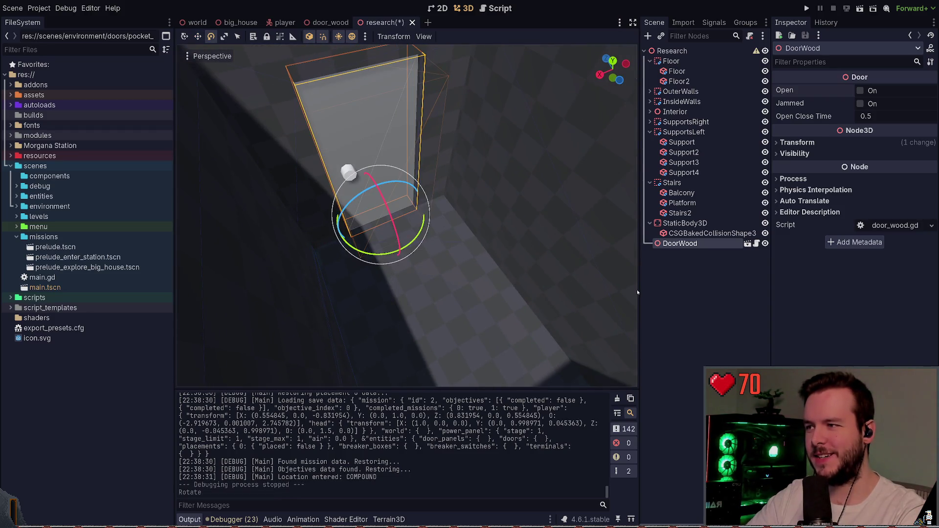
click(682, 275)
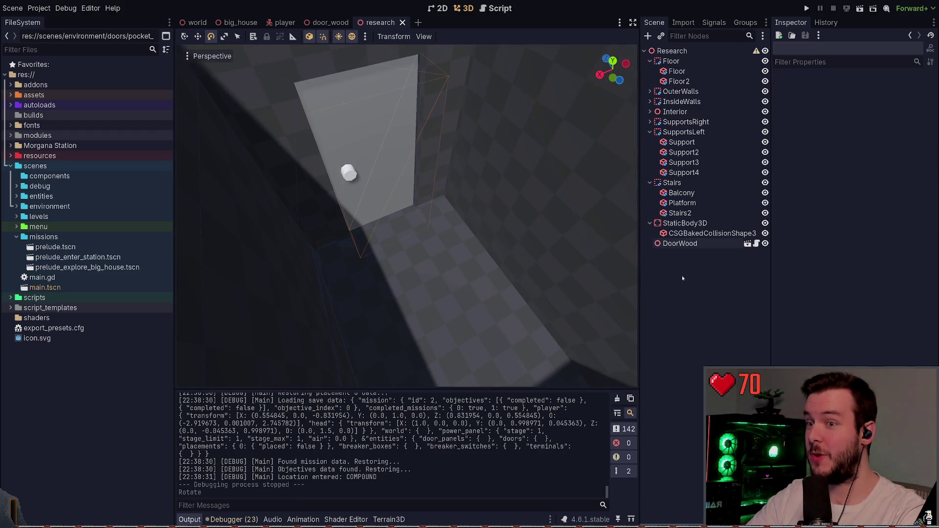
click(808, 8)
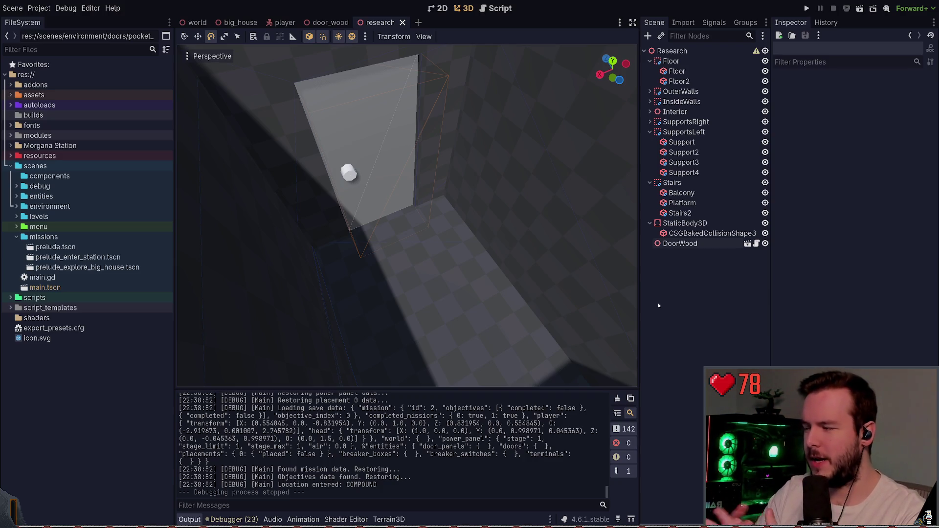
Bake a Floor collision shape, move it under StaticBody3D, and run the game with F5.
mouse_move(447, 251)
mouse_down()
mouse_move(401, 218)
mouse_move(470, 265)
mouse_up()
click(482, 235)
click(443, 278)
click(458, 270)
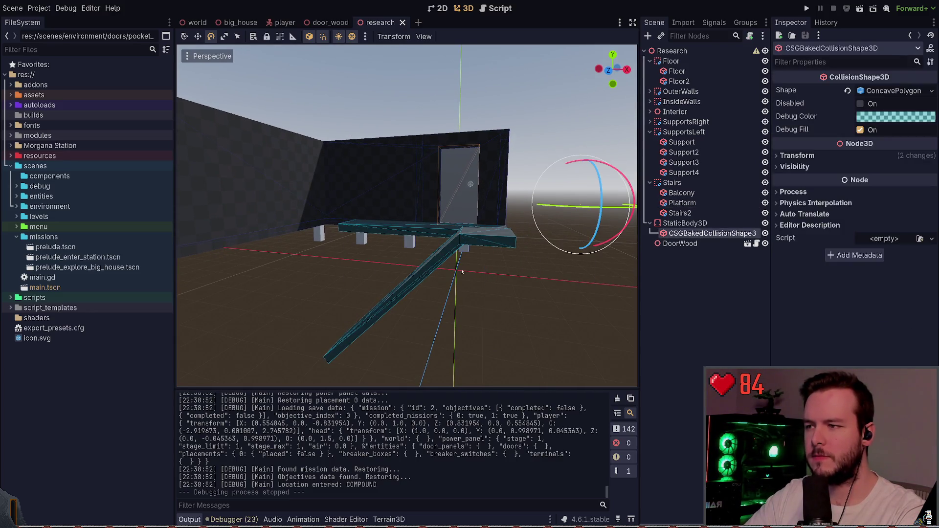
click(525, 297)
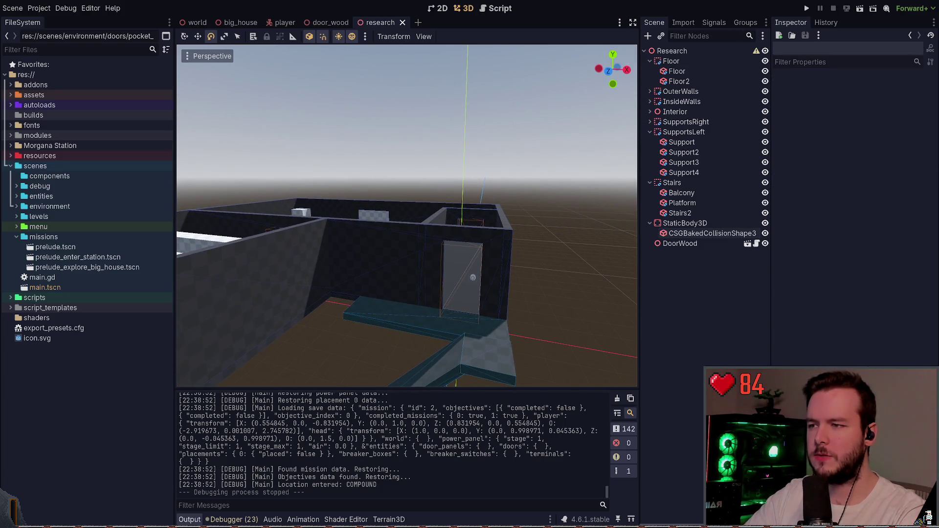
drag(455, 252, 455, 253)
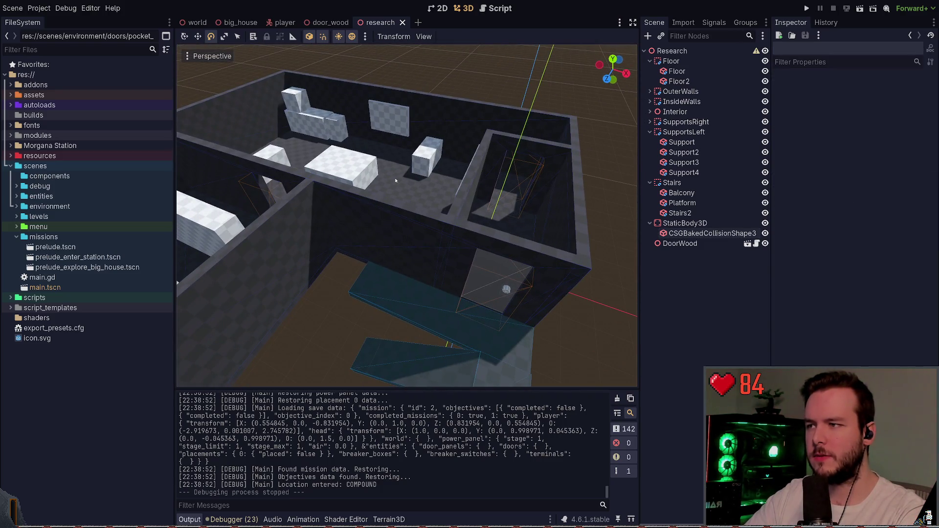
click(671, 61)
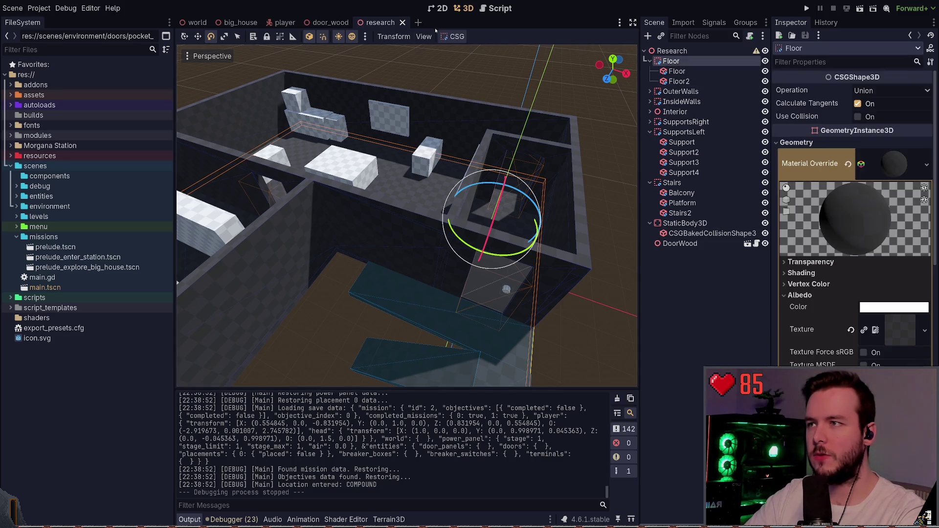
click(480, 81)
mouse_move(705, 91)
mouse_down()
mouse_move(694, 245)
mouse_move(691, 237)
mouse_up()
key(F5)
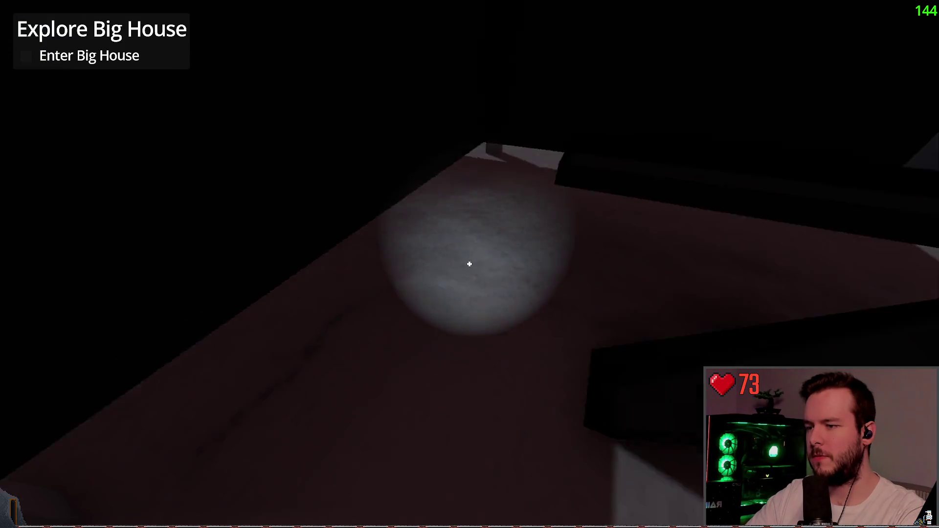
Quit the game, check Jammed on the DoorWood door, and launch a playtest.
key(Escape)
key(Up)
key(Return)
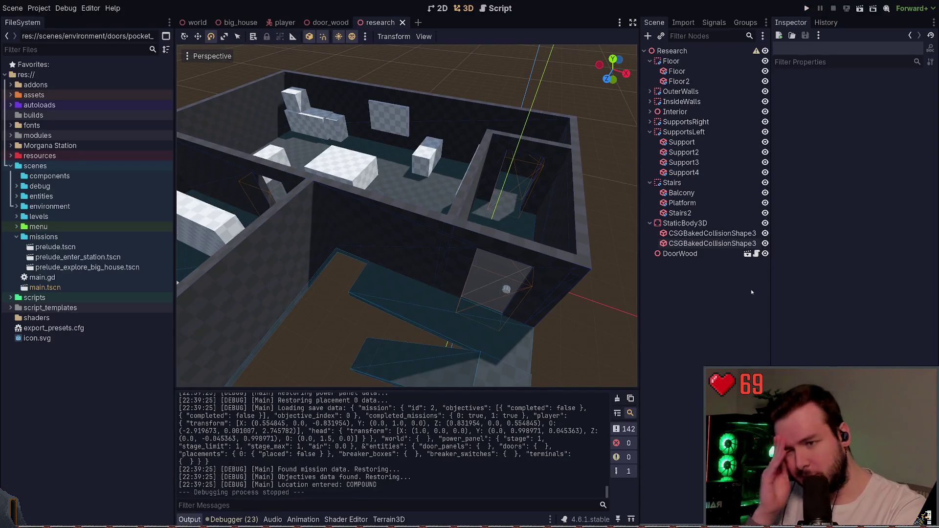
click(713, 254)
click(860, 104)
click(807, 8)
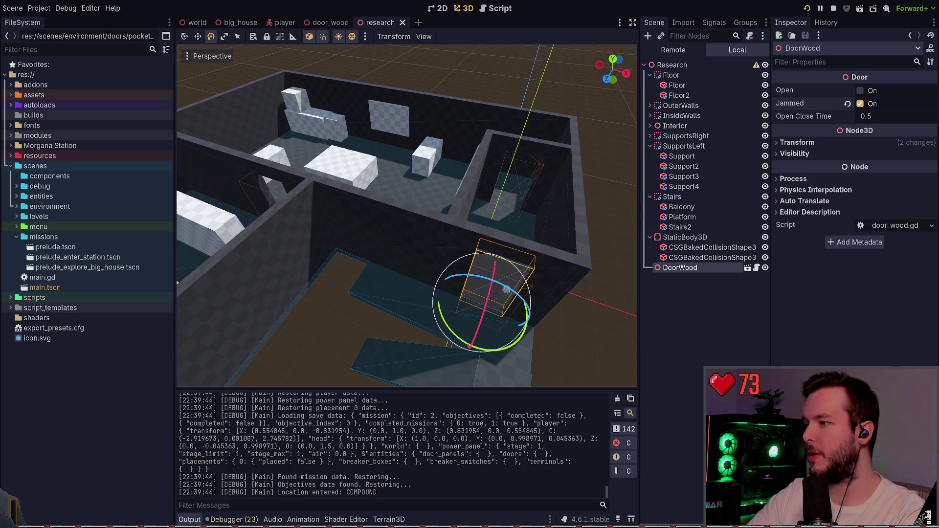
Dev Quit back to the editor and save the research scene with the jammed door.
key(Escape)
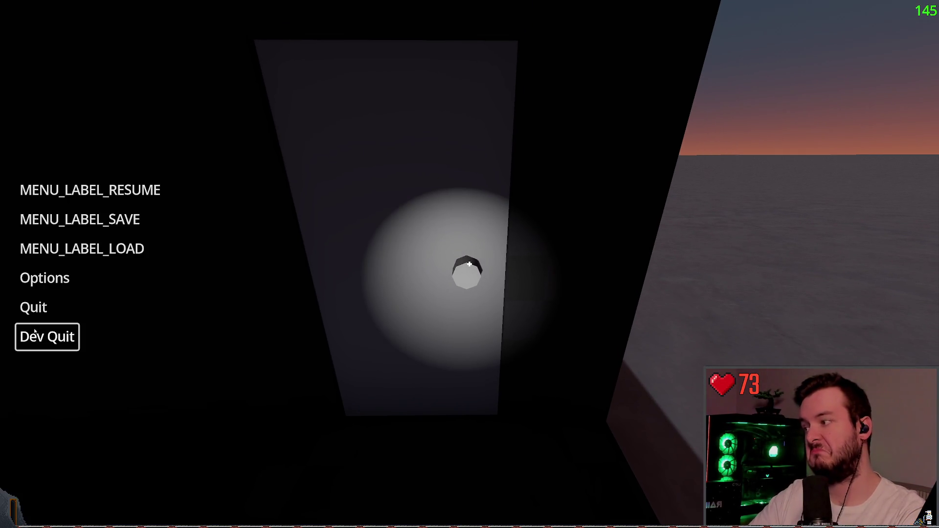
click(47, 337)
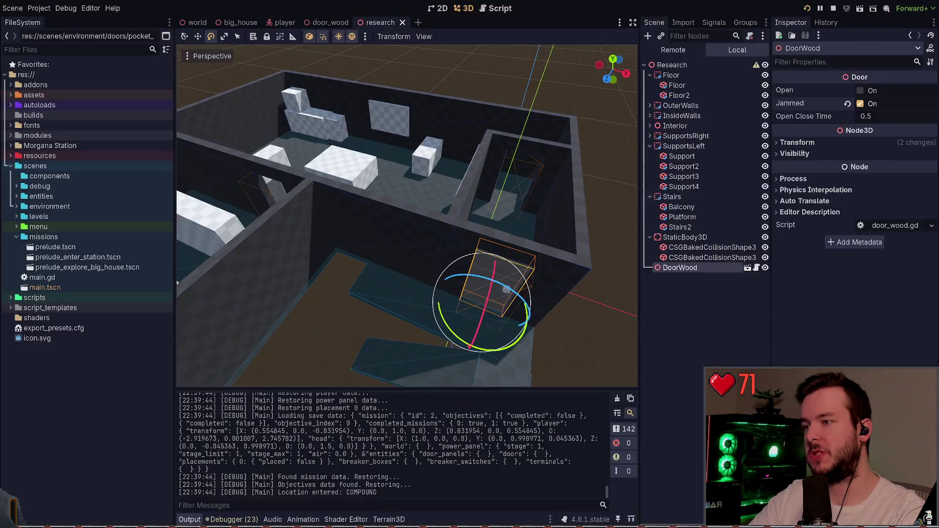
click(681, 254)
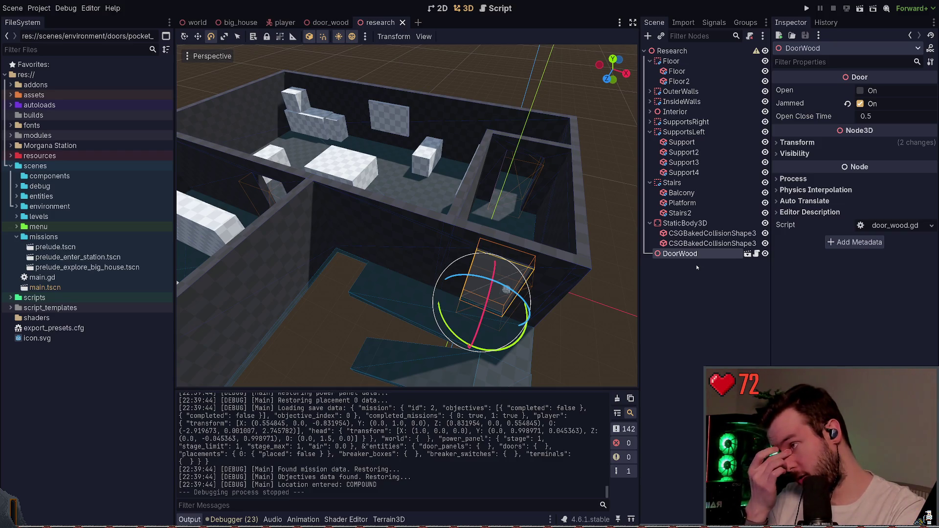
key(ctrl+s)
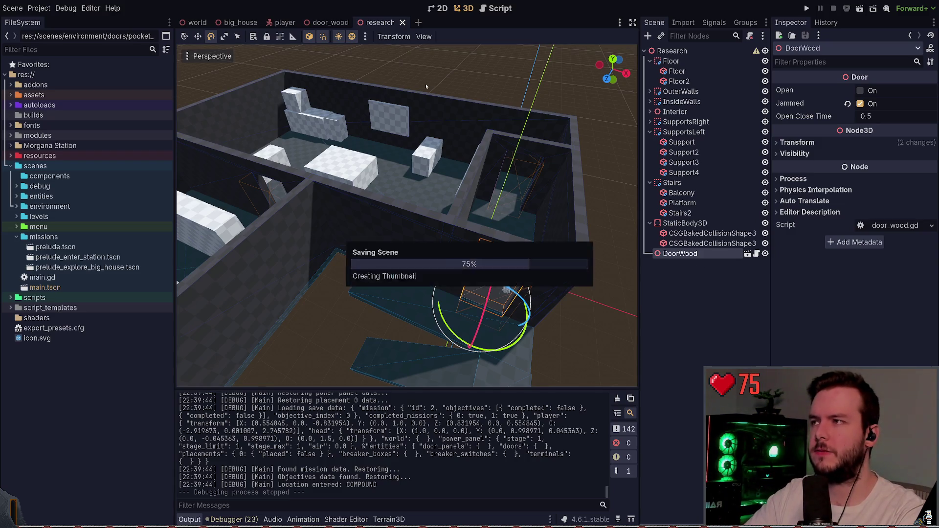
click(716, 268)
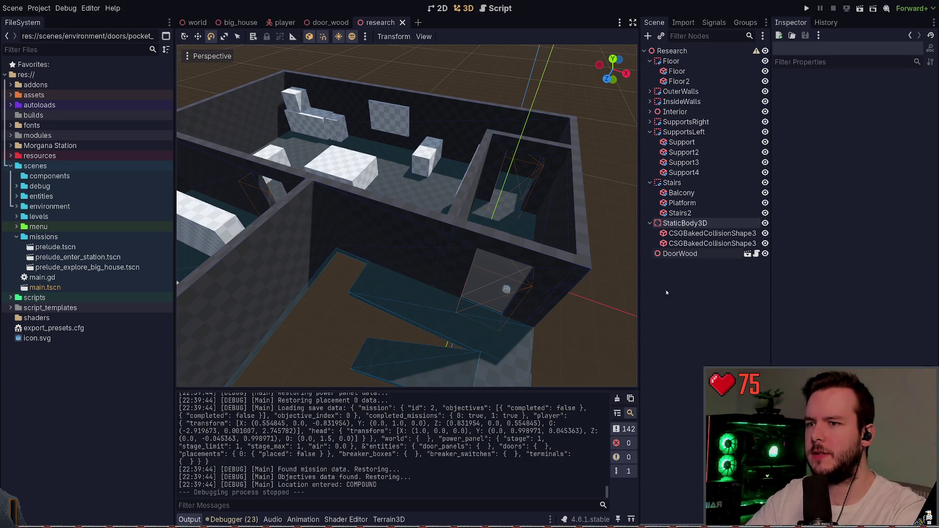
Open the auxiliary generator scene and inspect its CSG body, pull-start area, collision shape and exhaust pipe area.
key(ctrl+shift+t)
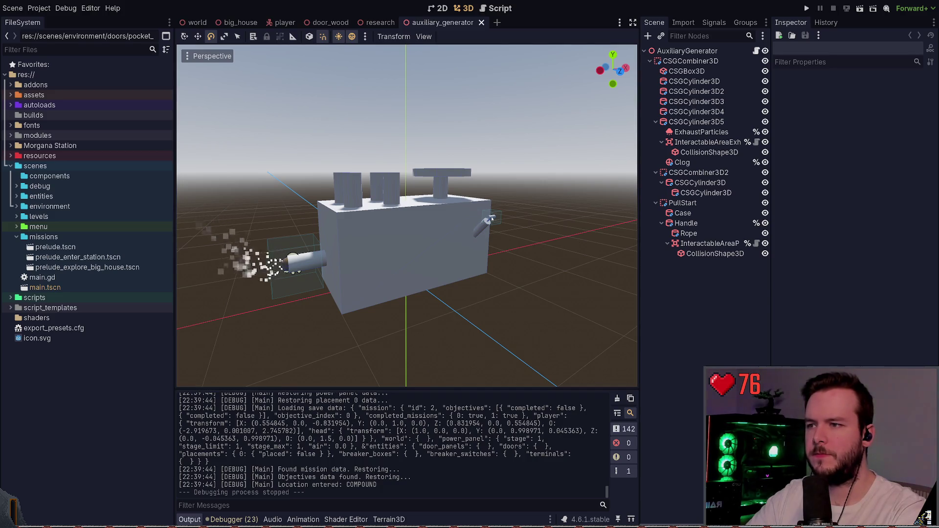
click(492, 219)
click(700, 290)
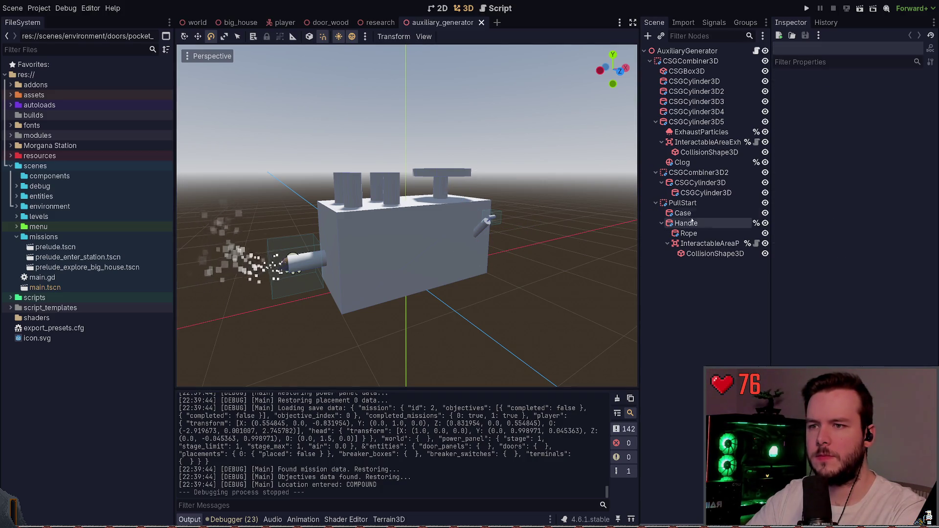
click(696, 243)
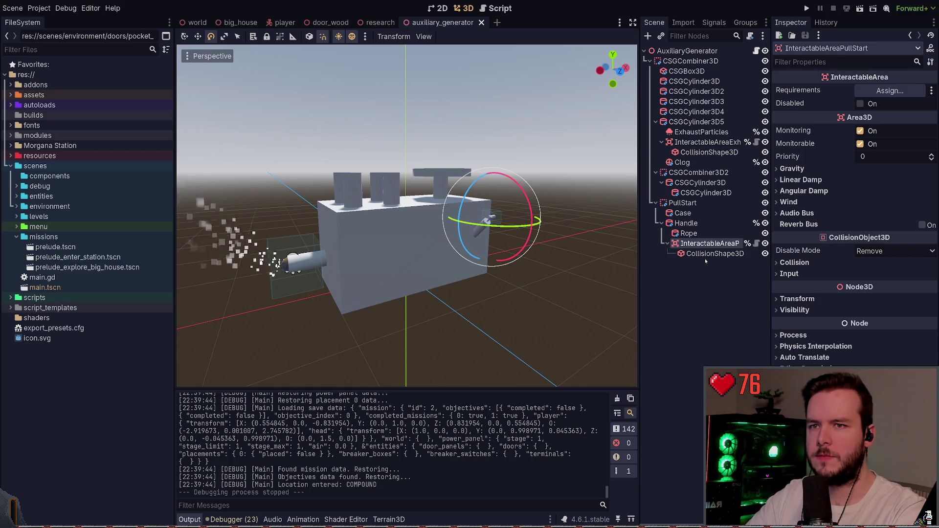
click(704, 253)
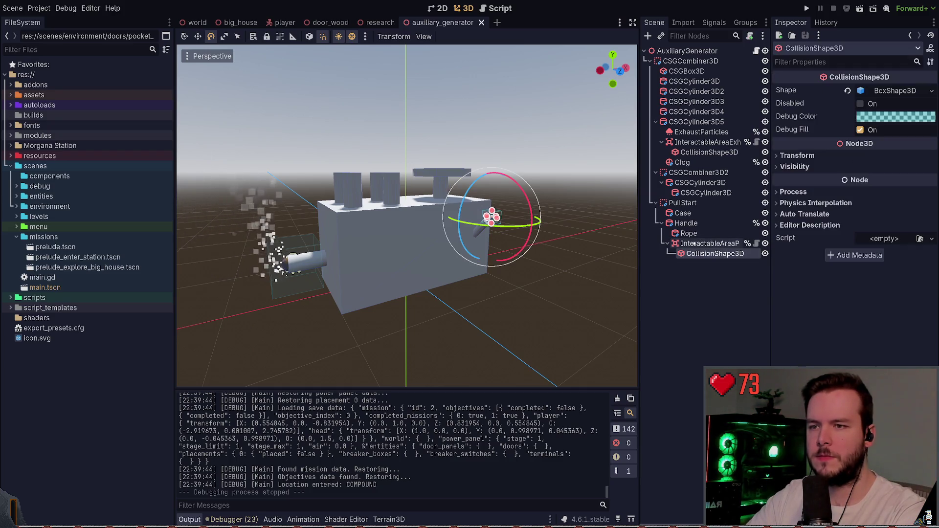
click(685, 60)
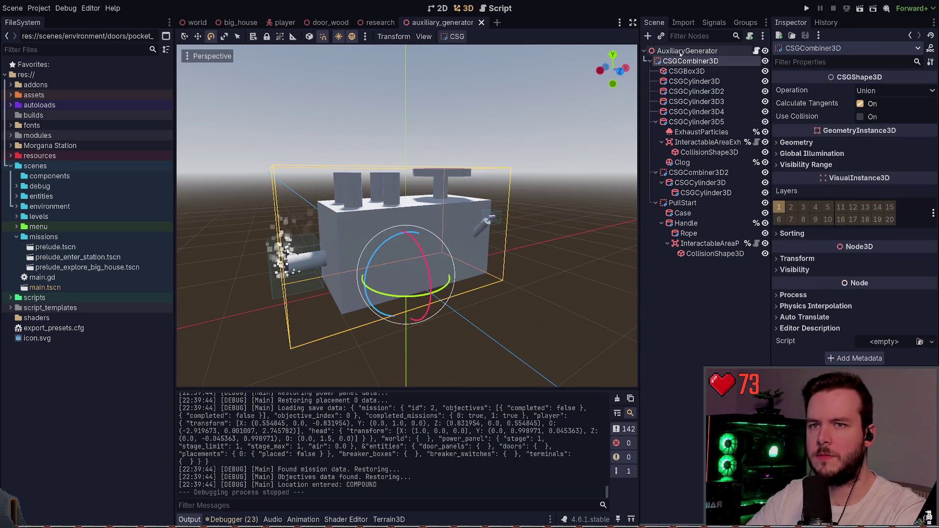
click(681, 51)
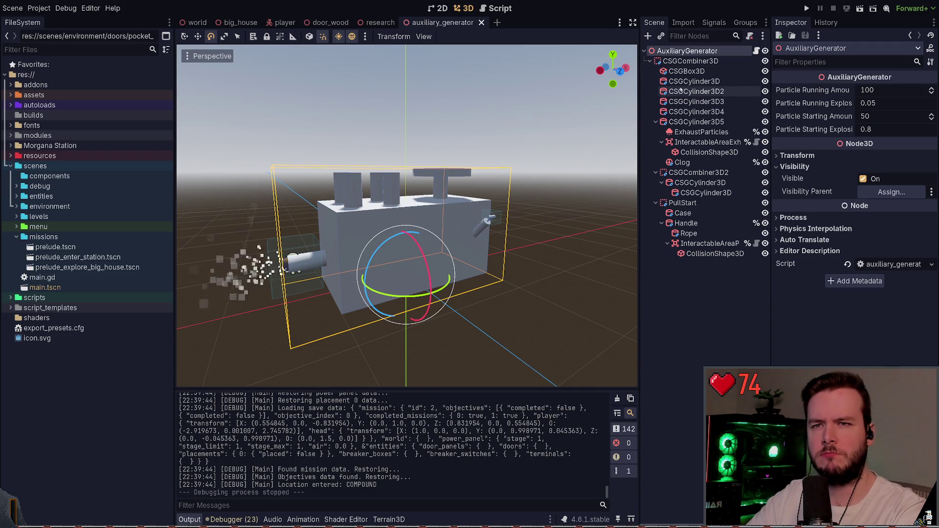
click(701, 62)
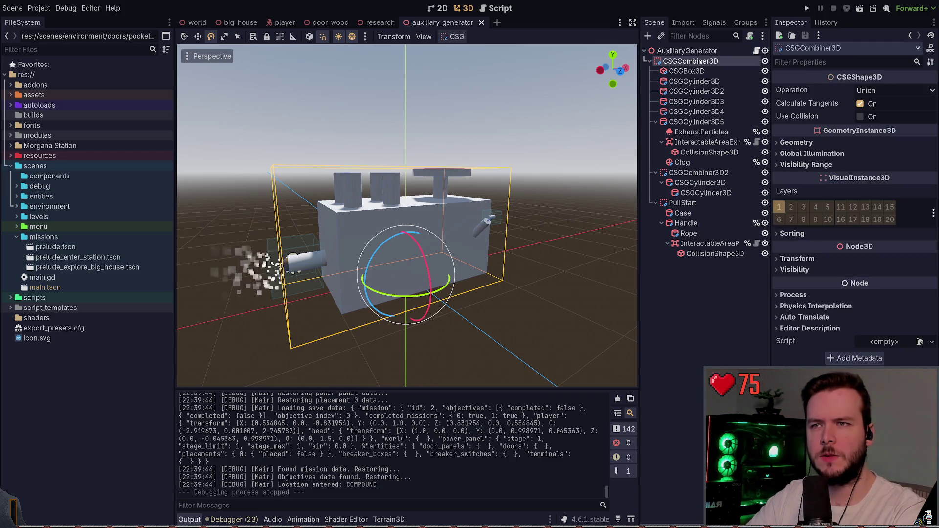
click(700, 274)
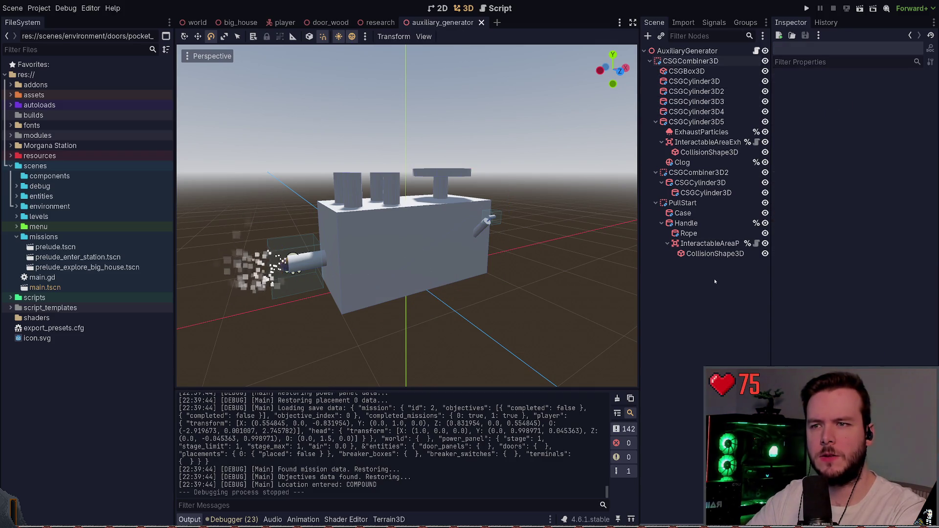
click(689, 142)
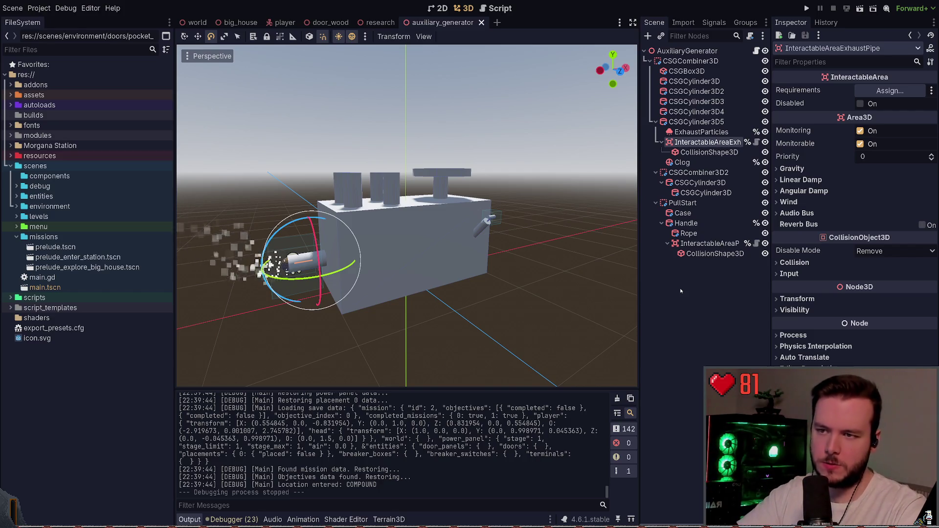
click(681, 295)
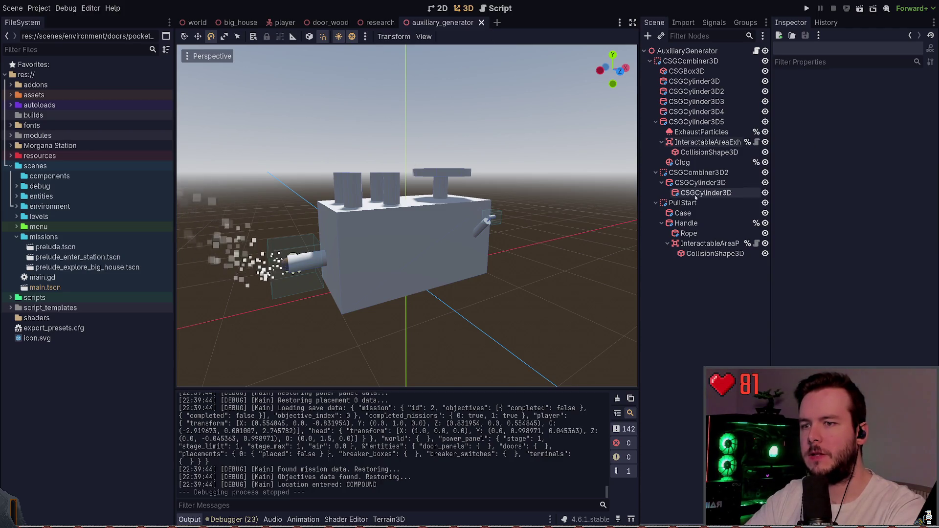
Open the AuxiliaryGenerator root's auxiliary_generator.gd script.
click(749, 54)
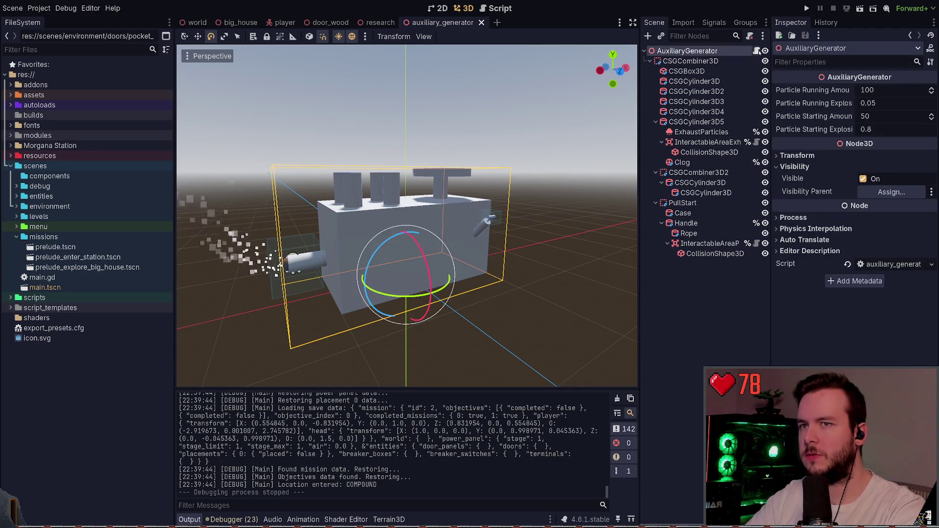
click(756, 50)
scroll(439, 215, down, 3)
Copy the SignalBus.entity_interacted.emit lines from _unclog_exhaust and switch to Neovim.
scroll(433, 210, down, 6)
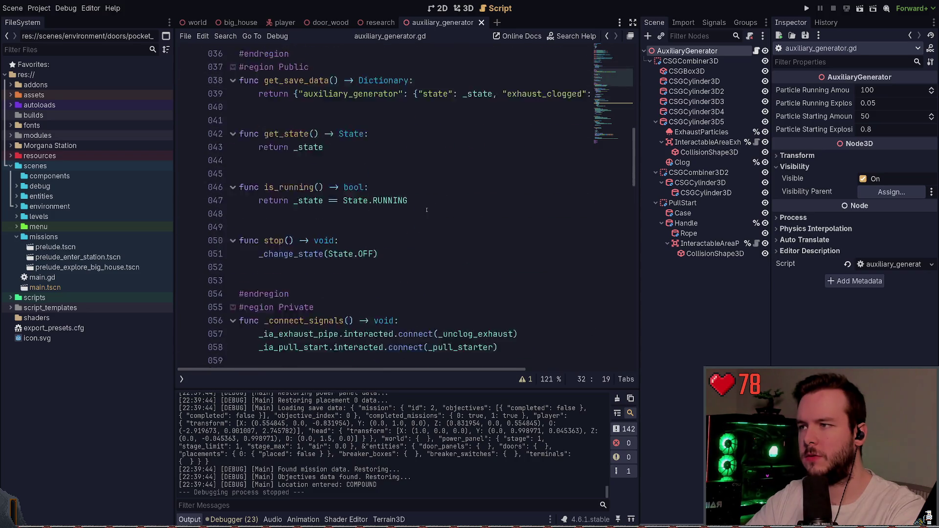
scroll(429, 204, down, 7)
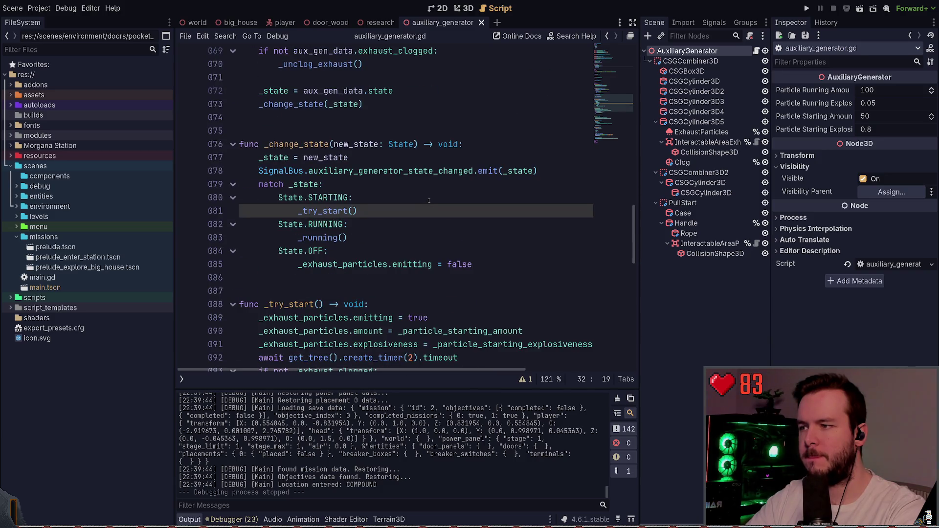
scroll(429, 202, down, 5)
scroll(379, 305, down, 6)
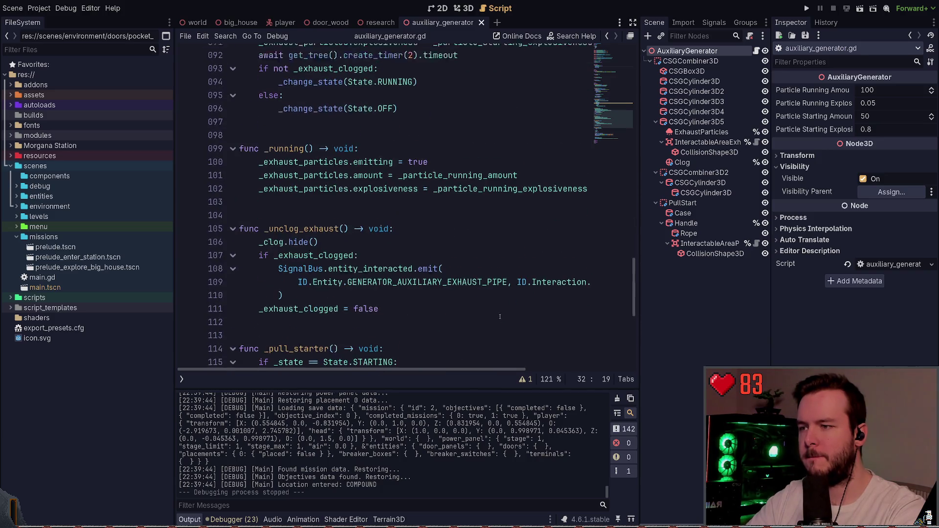
scroll(492, 215, up, 1)
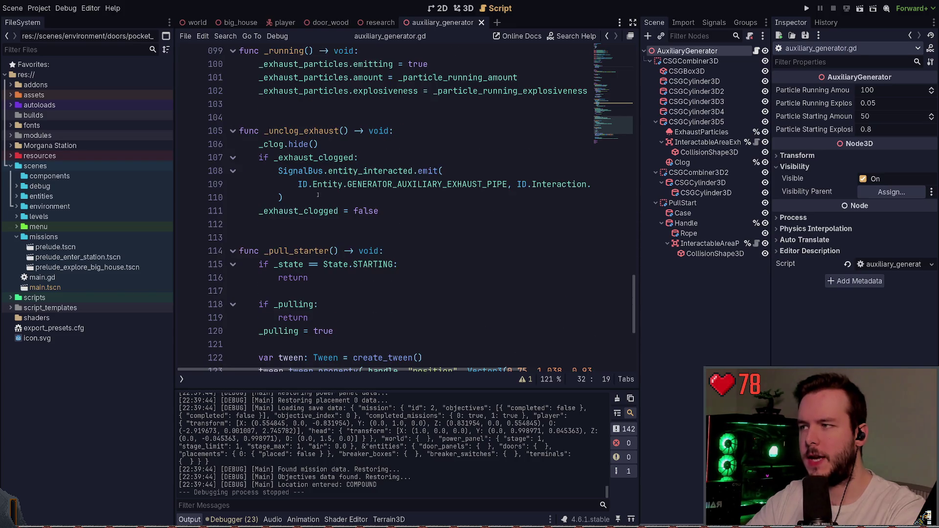
drag(284, 198, 240, 170)
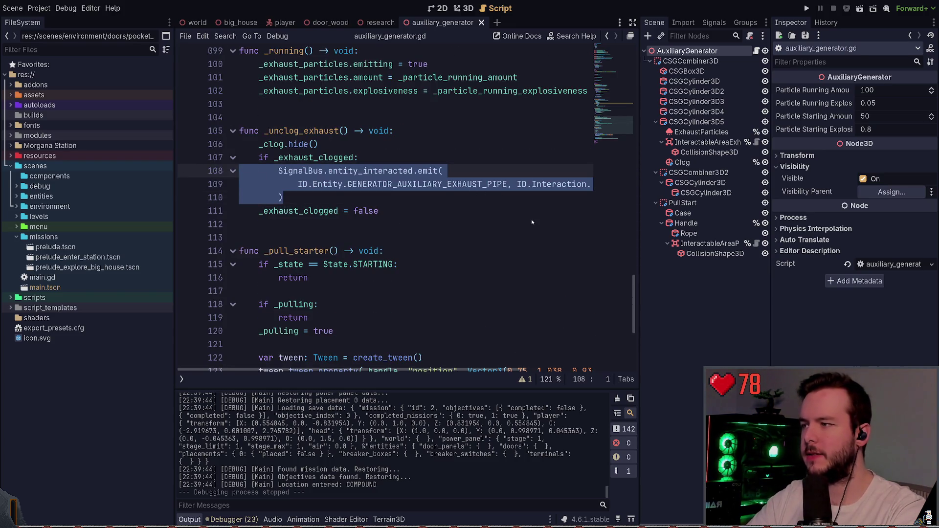
key(alt+Tab)
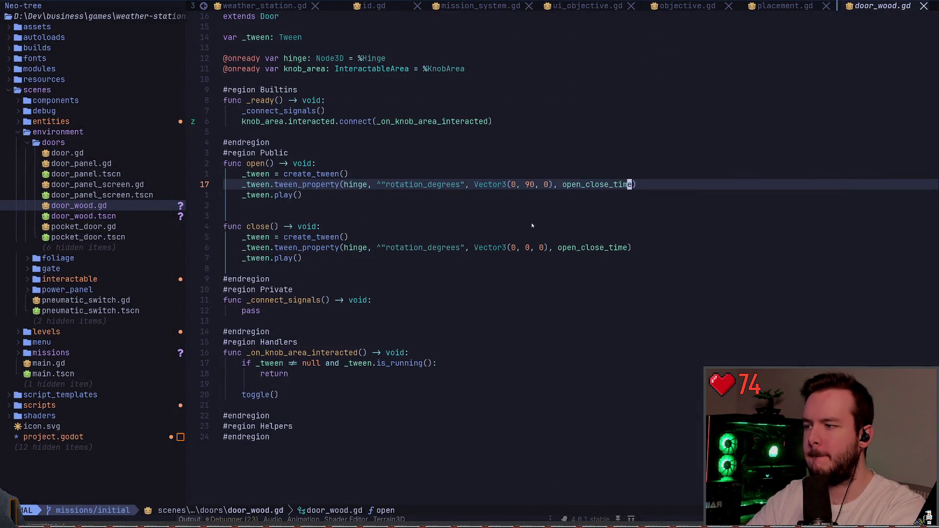
Paste the emit call onto new lines at the top of _on_knob_area_interacted.
key(j)
key(j)
key(j)
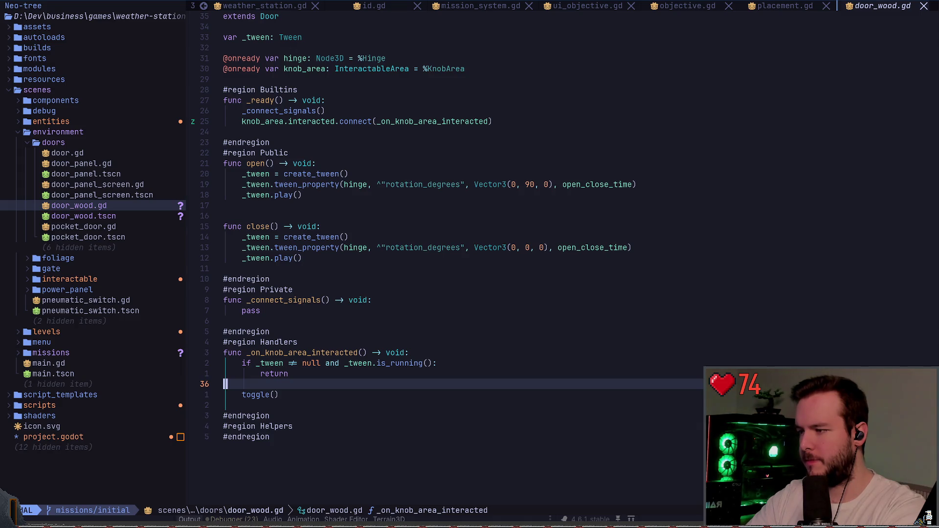
key(k)
key(k)
key(k)
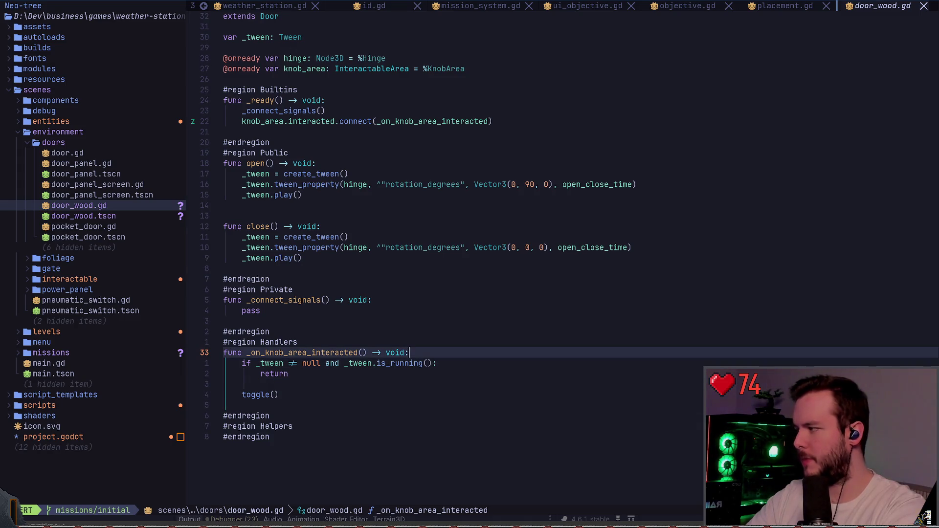
key(j)
key(z)
key(z)
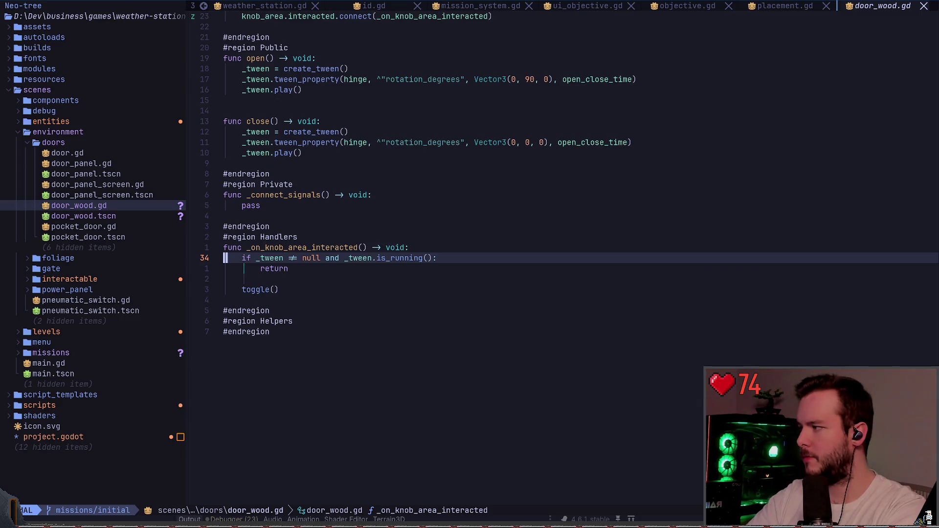
key(k)
key(o)
key(Return)
key(Up)
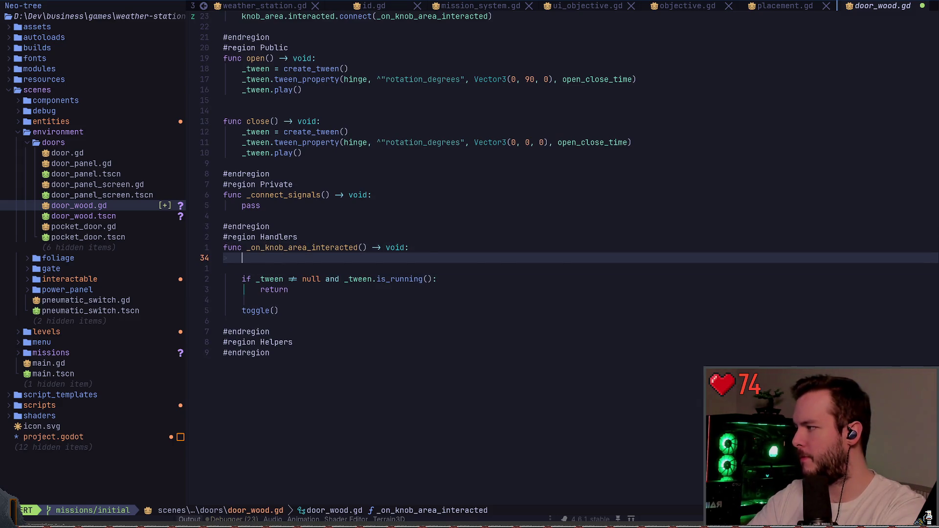
key(Escape)
key(p)
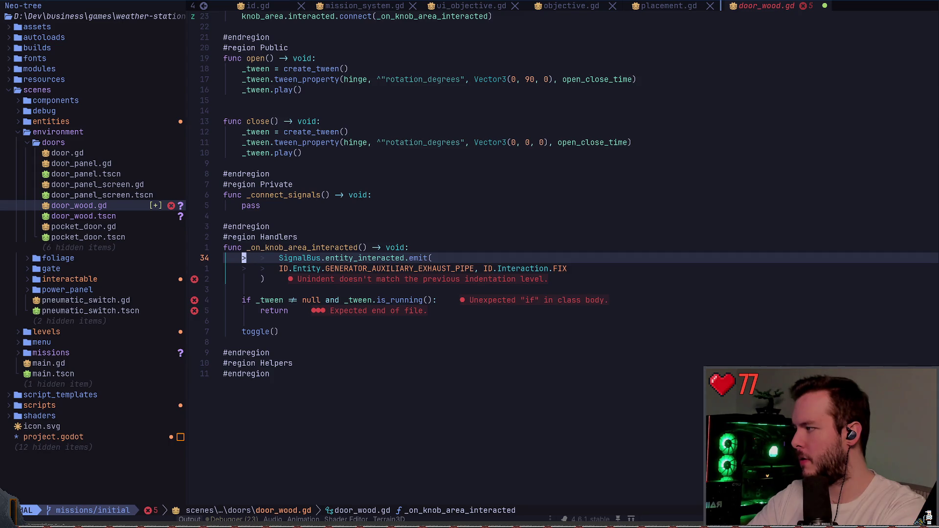
Fix the pasted emit call's indentation and save to format door_wood.gd.
key(k)
key(j)
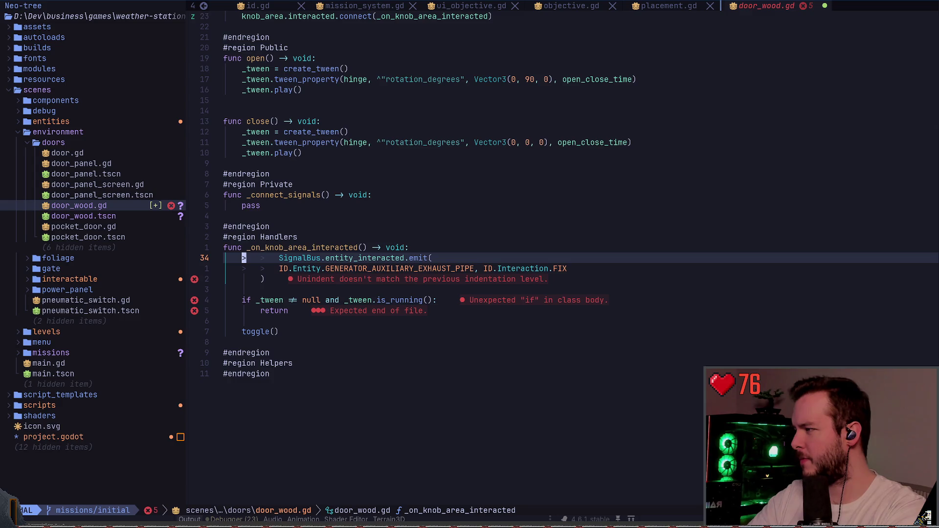
key(k)
key(j)
key(k)
key(j)
key(i)
key(BackSpace)
key(BackSpace)
key(Escape)
key(j)
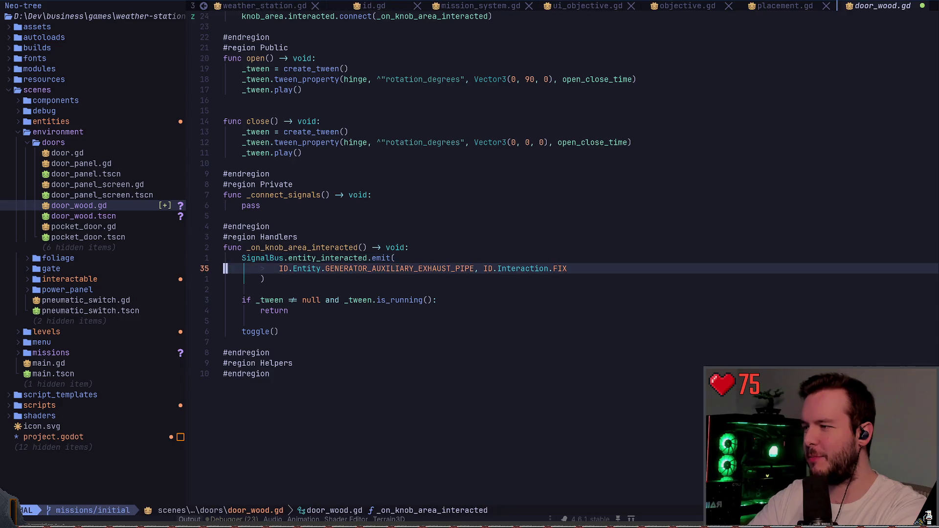
key(i)
key(BackSpace)
key(Escape)
key(ctrl+s)
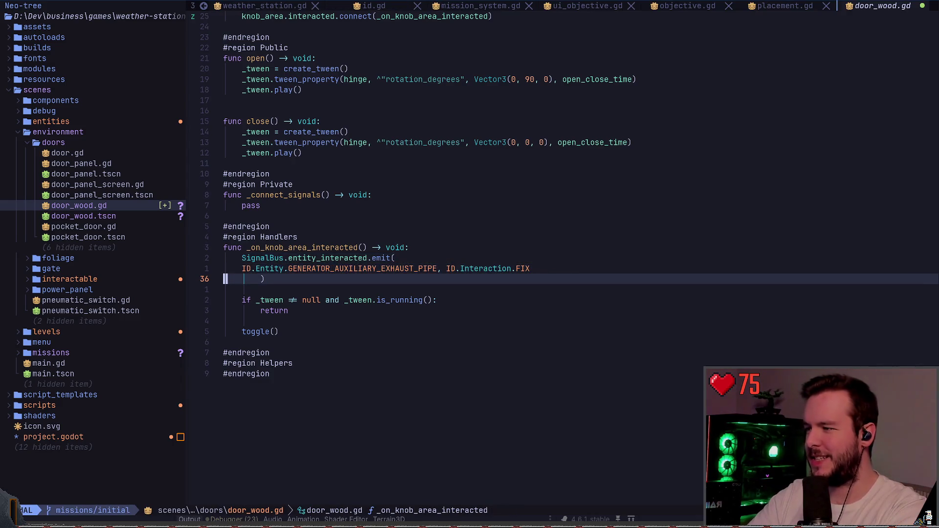
Replace the GENERATOR_AUXILIARY_EXHAUST_PIPE entity argument with ID.Entity.RESEARCH_DOOR_OUTSIDE.
key(k)
key(w)
key(w)
key(w)
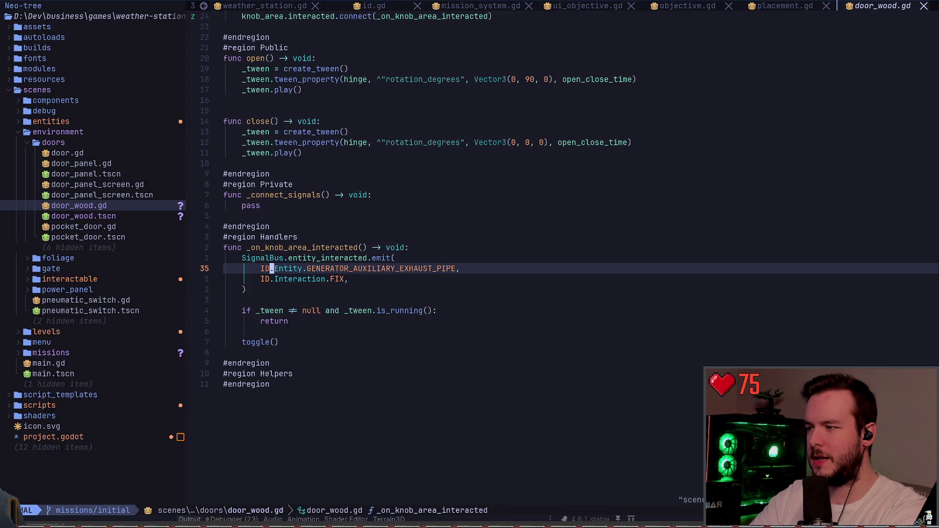
key(c)
key(w)
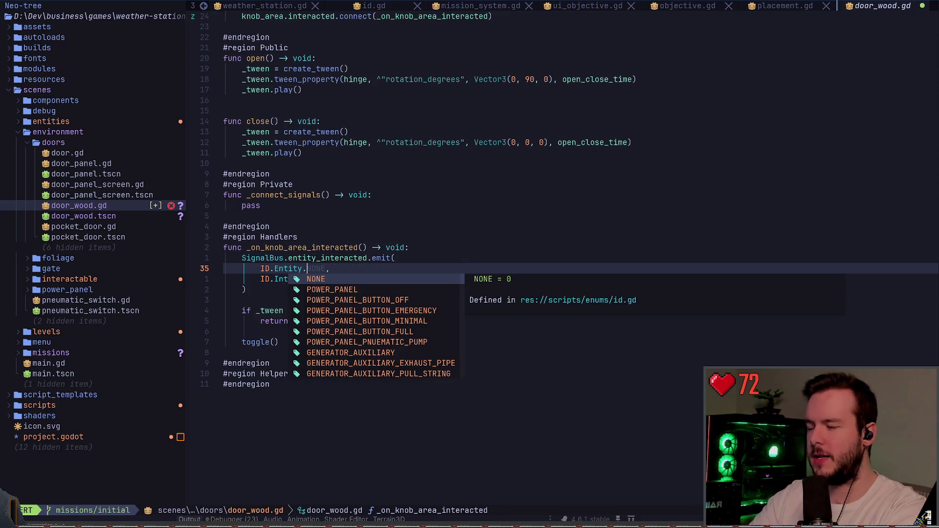
text(R)
key(BackSpace)
text(RESEARCHD_O)
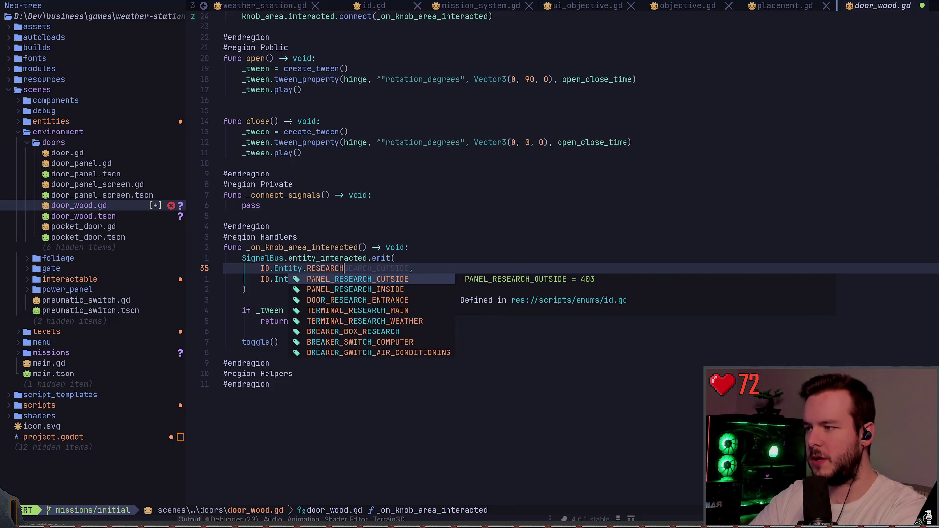
key(BackSpace)
key(BackSpace)
key(BackSpace)
text(_DOOR)
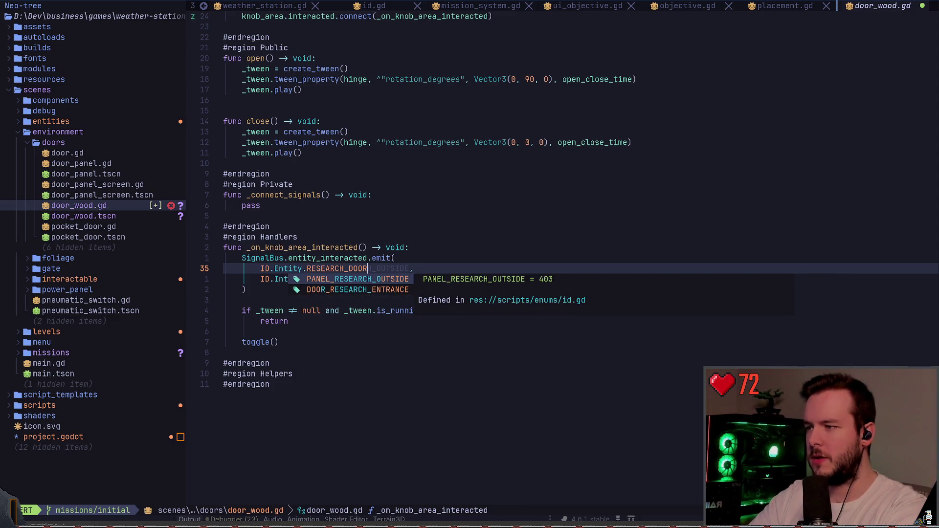
key(BackSpace)
key(BackSpace)
key(BackSpace)
text(DOOR_OUTSIDE)
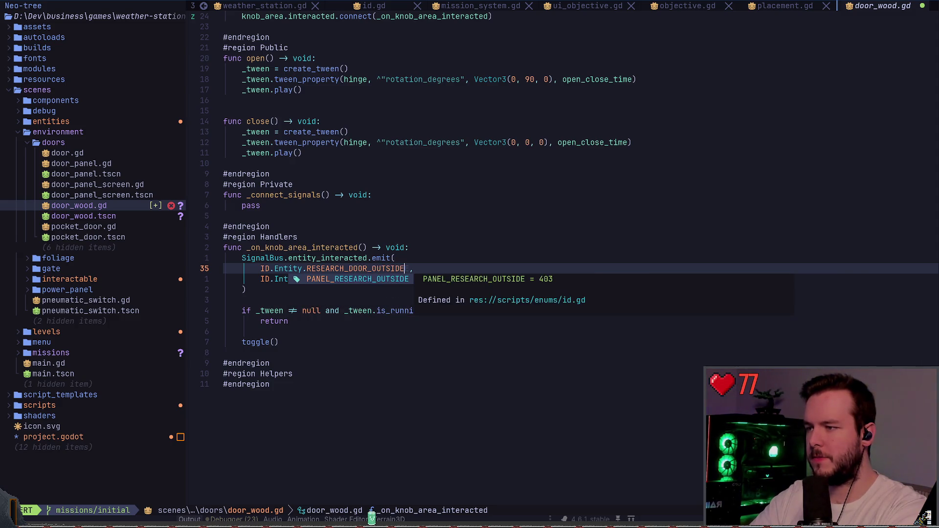
key(Escape)
Change the interaction argument from FIX to ID.Interaction.USE.
key(j)
text(bciw)
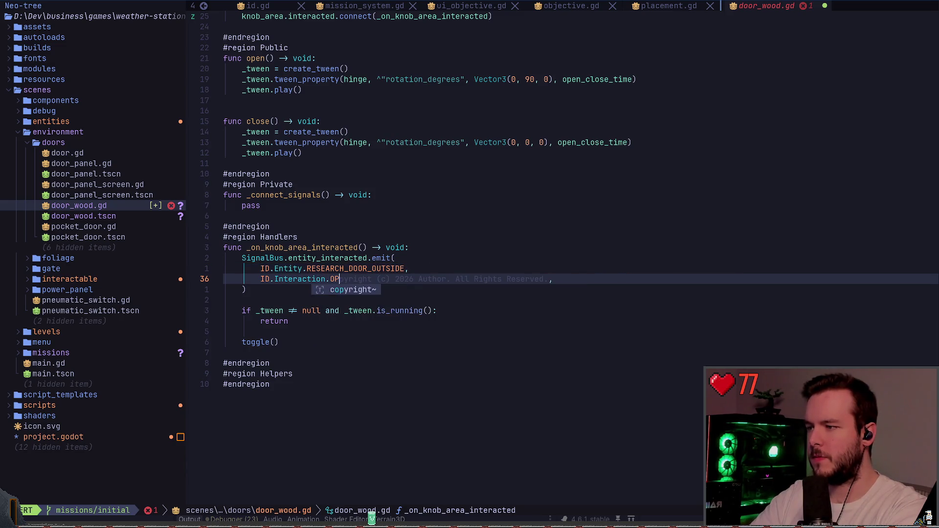
text(USE)
key(Escape)
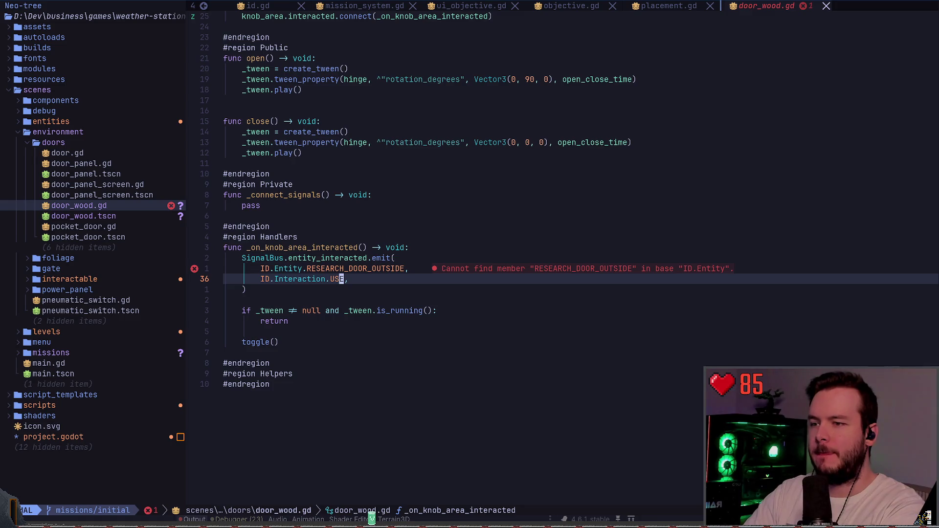
Jump from the Entity reference to its definition in the ID enum file id.gd.
key(k)
key(b)
key(b)
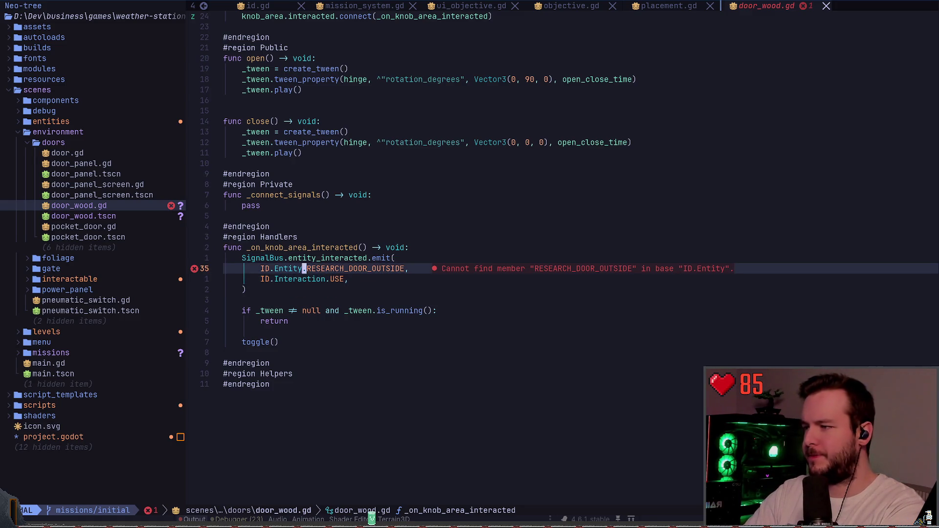
key(g)
key(d)
key(j)
key(j)
key(w)
key(w)
key(g)
key(d)
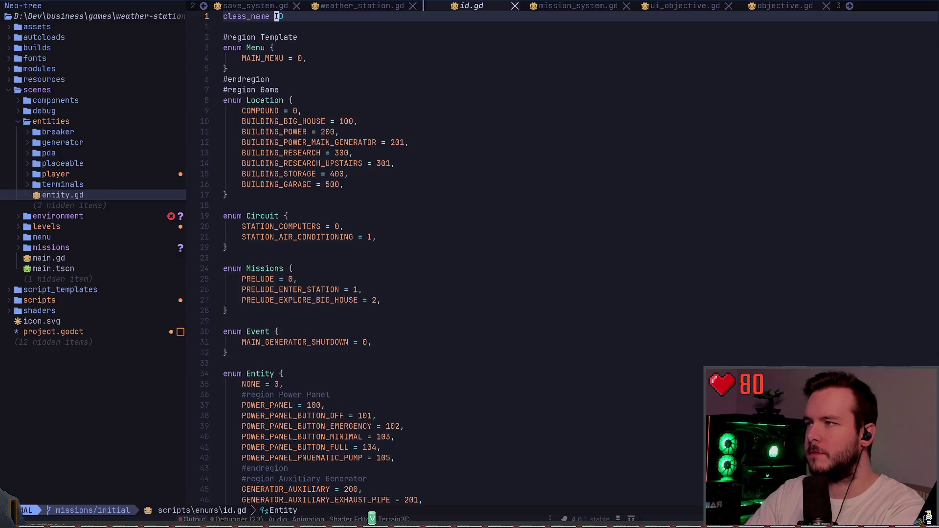
key(j)
key(j)
key(j)
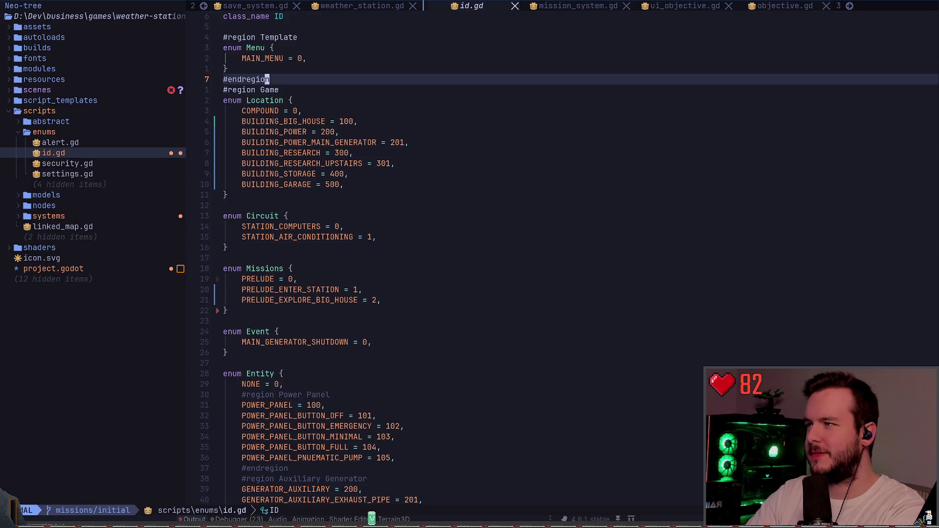
Review the Entity enum's Panels region and its generator and door entries.
key(j)
key(j)
key(j)
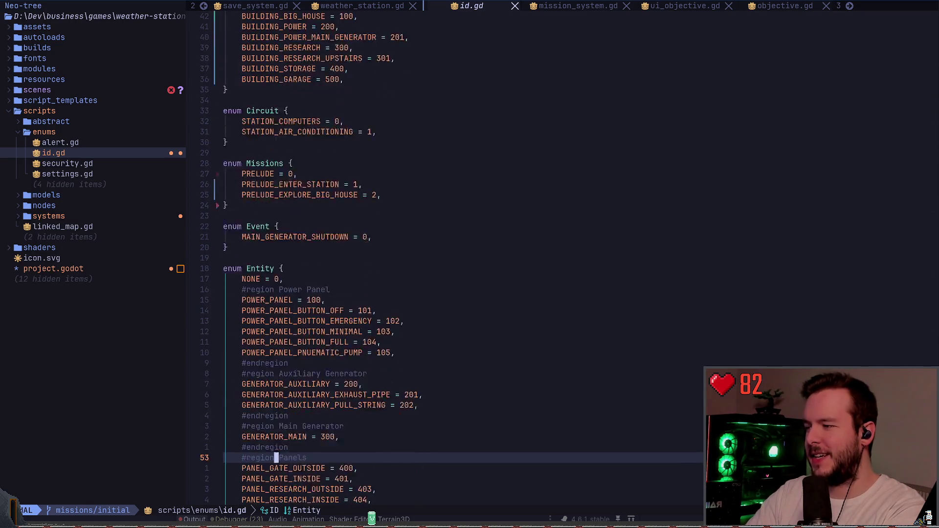
key(j)
key(j)
key(j)
key(k)
key(k)
key(k)
key(j)
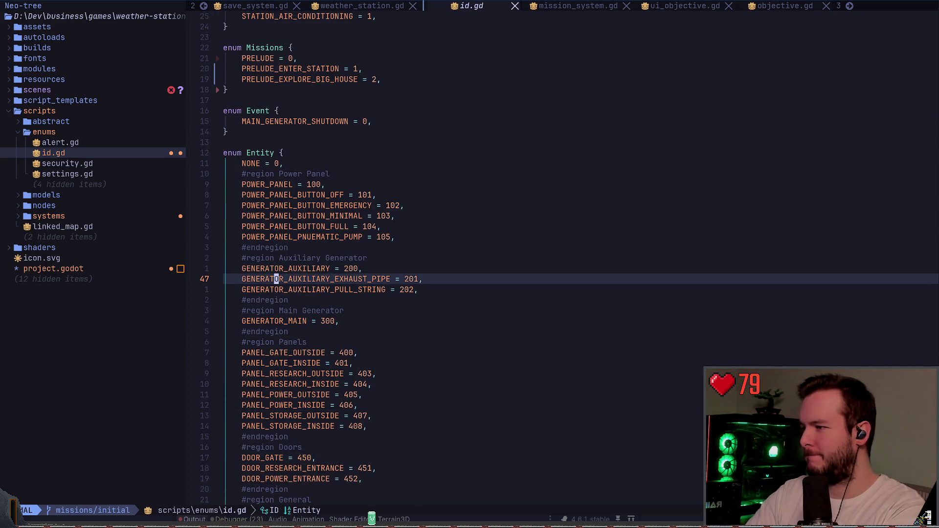
key(j)
key(j)
key(j)
key(k)
key(k)
key(k)
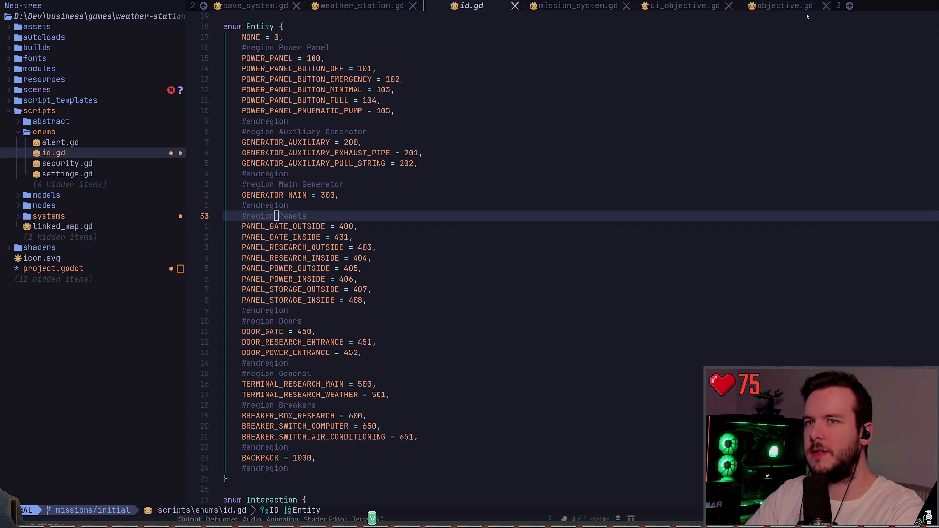
Stop the running Godot debug session, then return to id.gd in Neovim.
key(alt+Tab)
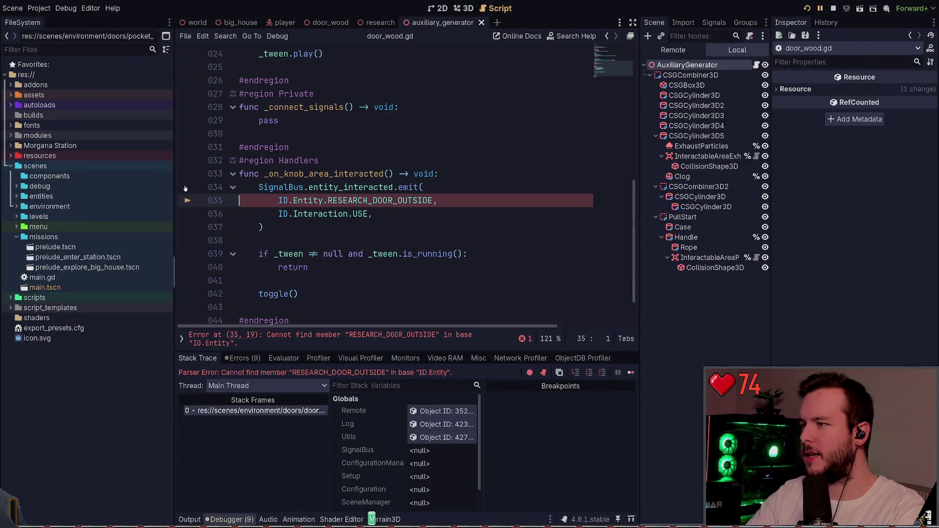
click(440, 200)
click(834, 8)
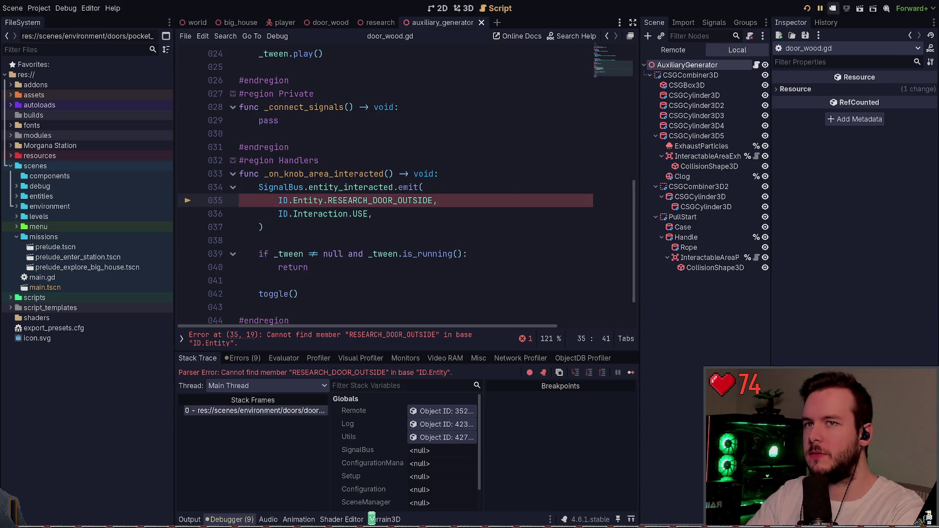
key(alt+Tab)
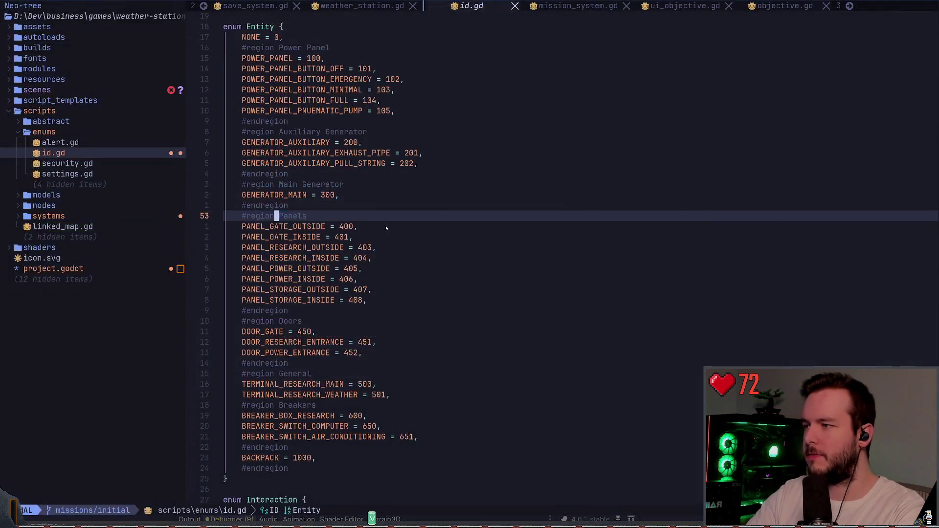
Rename the '#region Panels' heading to '#region Doors'.
key(j)
key(j)
key(j)
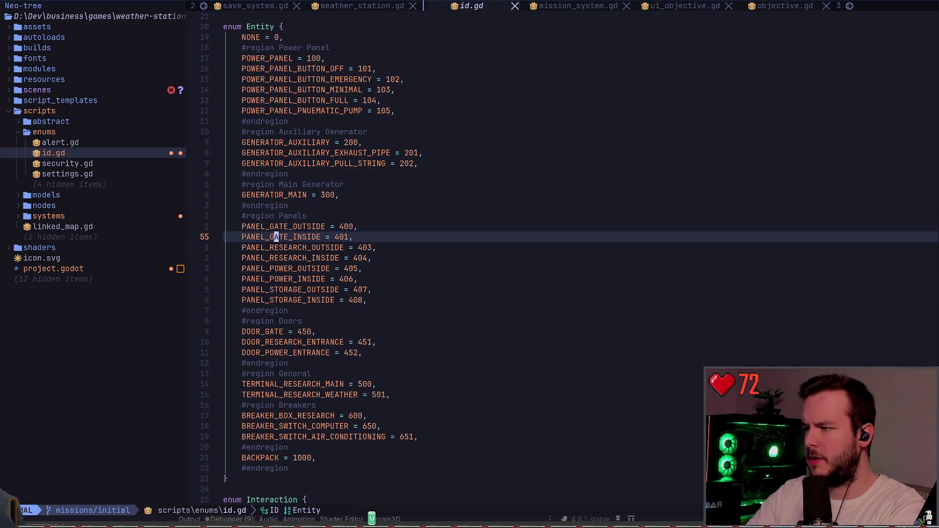
key(shift+v)
key(k)
key(k)
key(k)
key(k)
key(k)
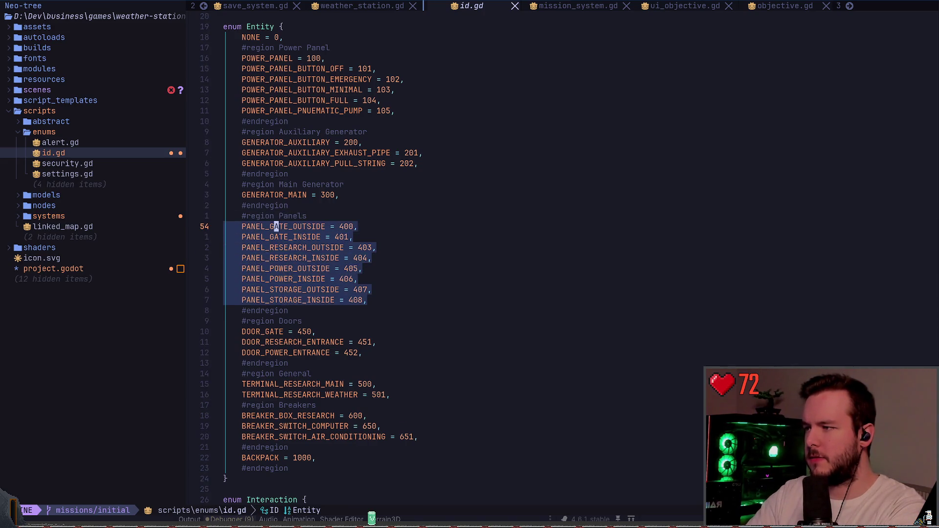
key(y)
key(k)
key(j)
key(k)
key(c)
key(c)
text(#region Doors)
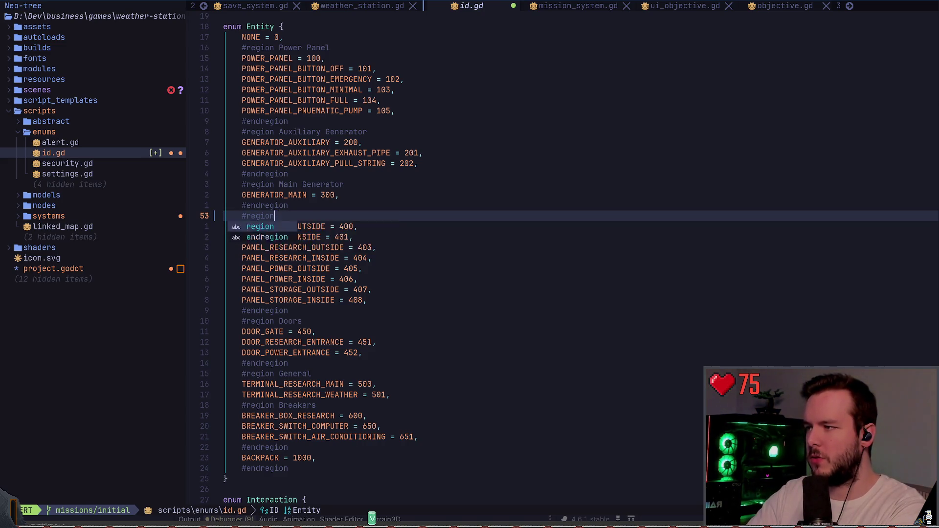
key(Escape)
Replace PANEL with DOOR across the eight selected entry lines.
key(j)
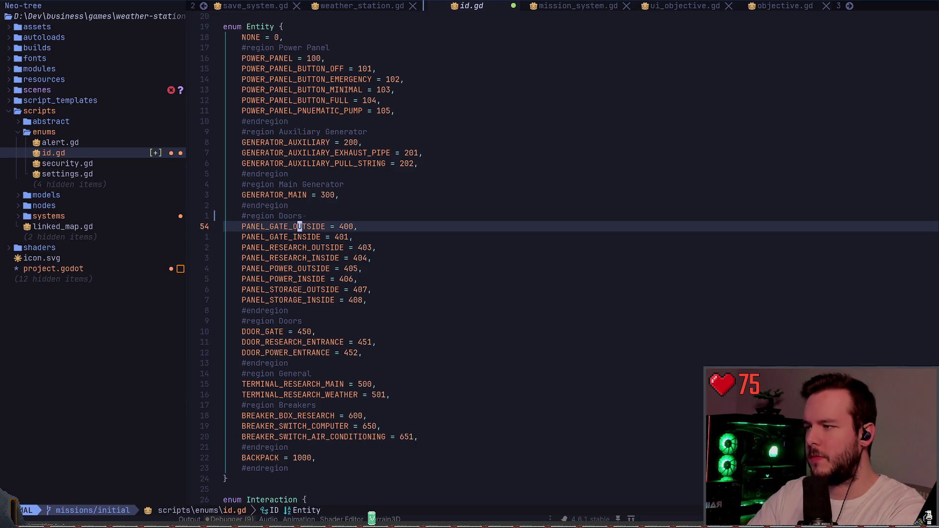
key(V)
key(j)
key(j)
key(j)
key(j)
key(j)
key(j)
key(j)
key(colon)
text(s/PANEL)
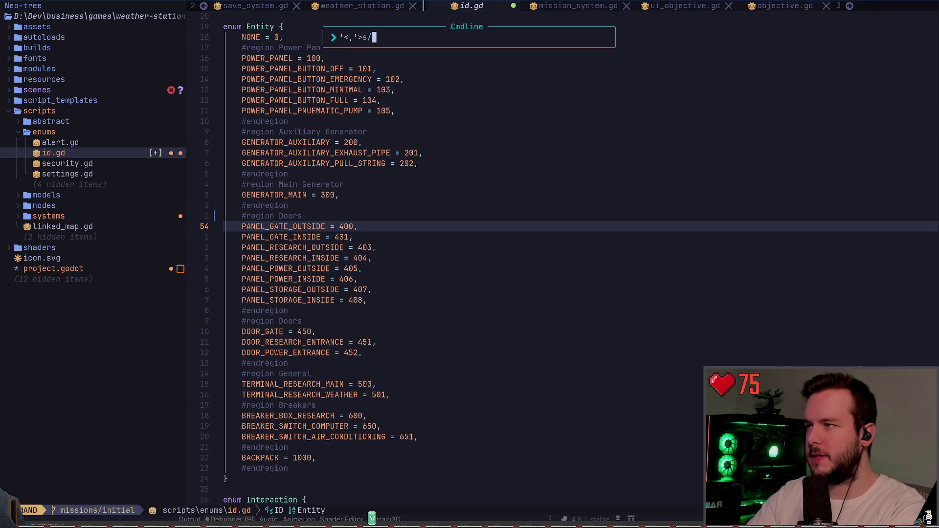
text(/D)
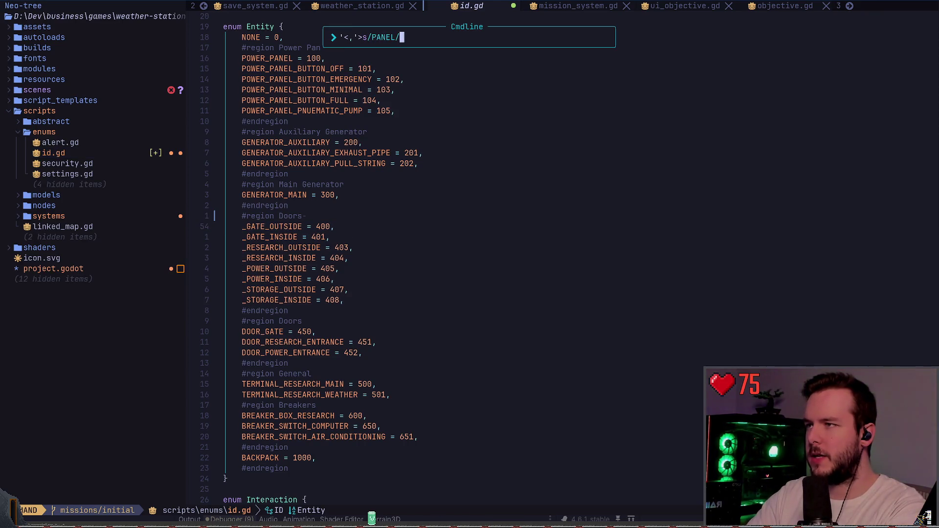
text(OOR)
key(Return)
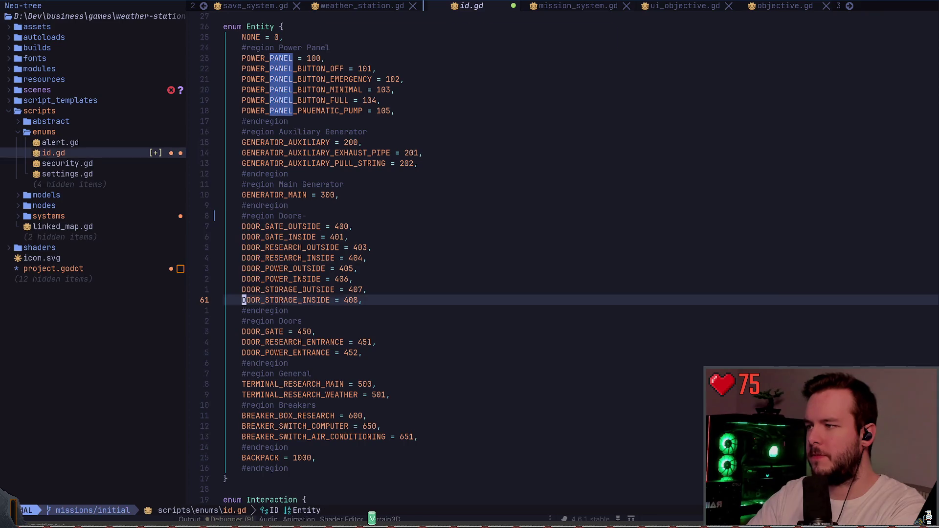
Check over the renamed DOOR_GATE entries.
key(k)
key(k)
key(k)
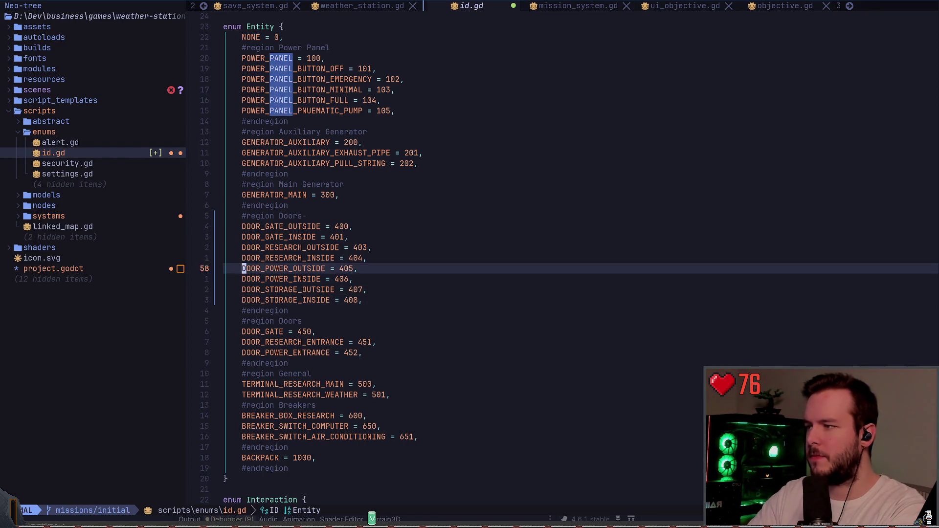
key(w)
key(b)
key(j)
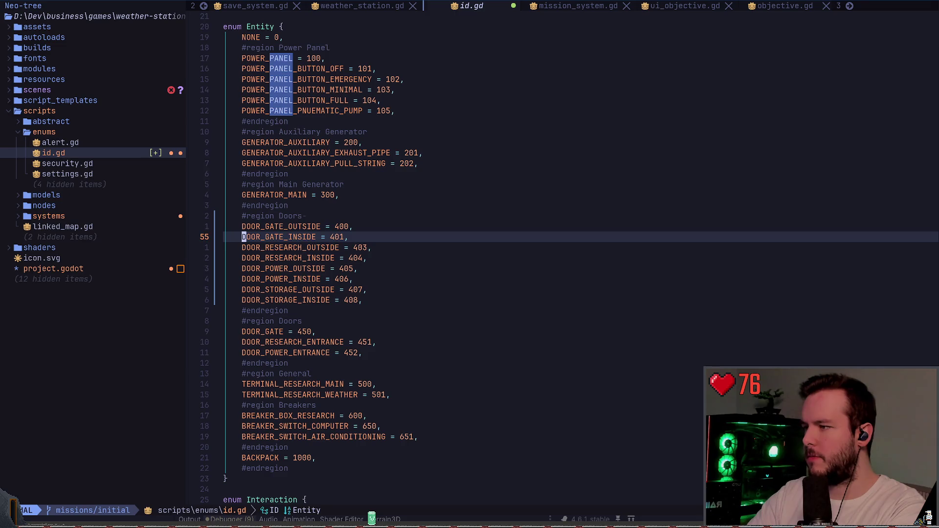
key(j)
key(k)
key(k)
key(d)
key(j)
key(u)
Select the two gate door lines and enter the substitution s/GATE/GARAGE.
key(shift+v)
key(j)
key(j)
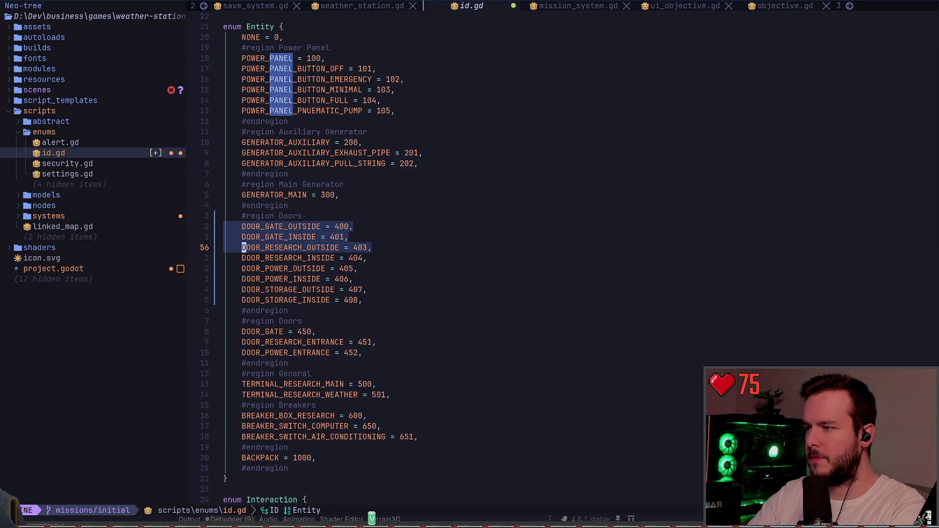
key(colon)
text(s/)
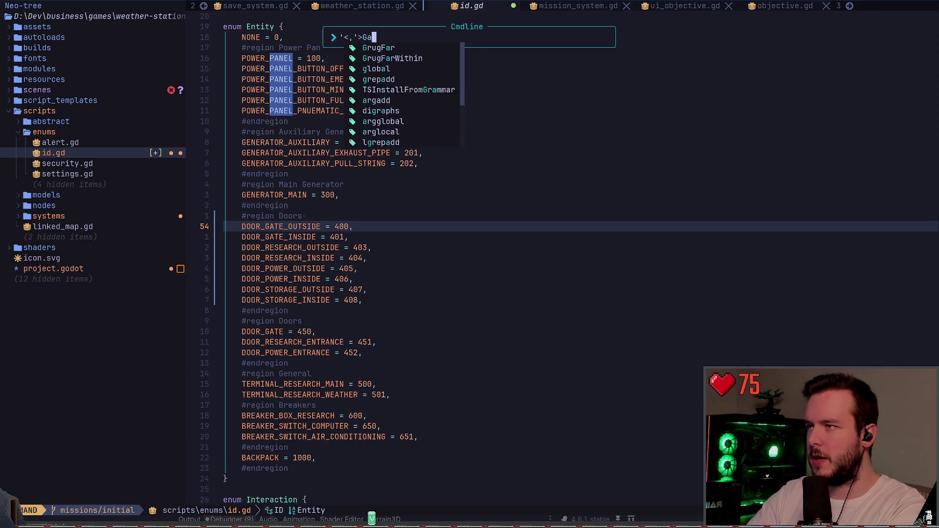
text(GATE/)
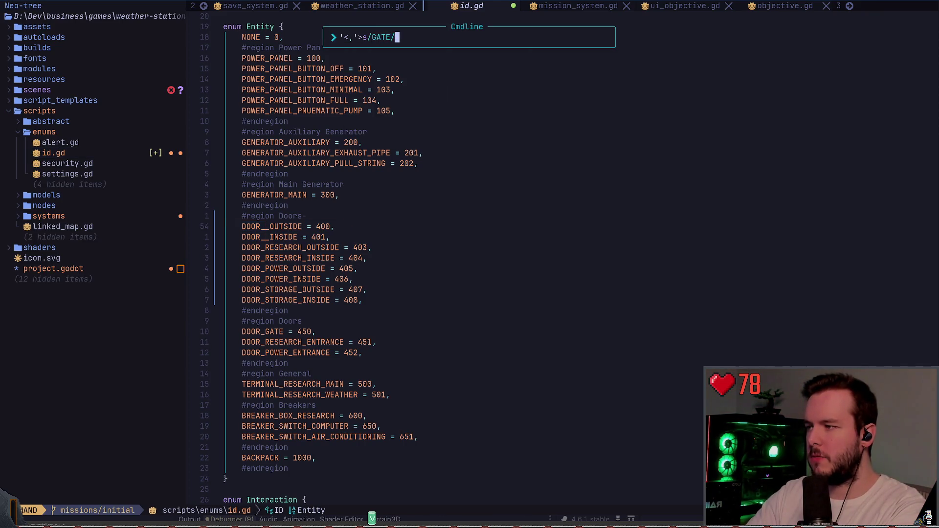
text(GARAGE)
Rename the gate doors to DOOR_GARAGE_OUTSIDE and DOOR_GARAGE_INSIDE and save id.gd.
key(Return)
key(j)
key(j)
key(j)
key(k)
key(w)
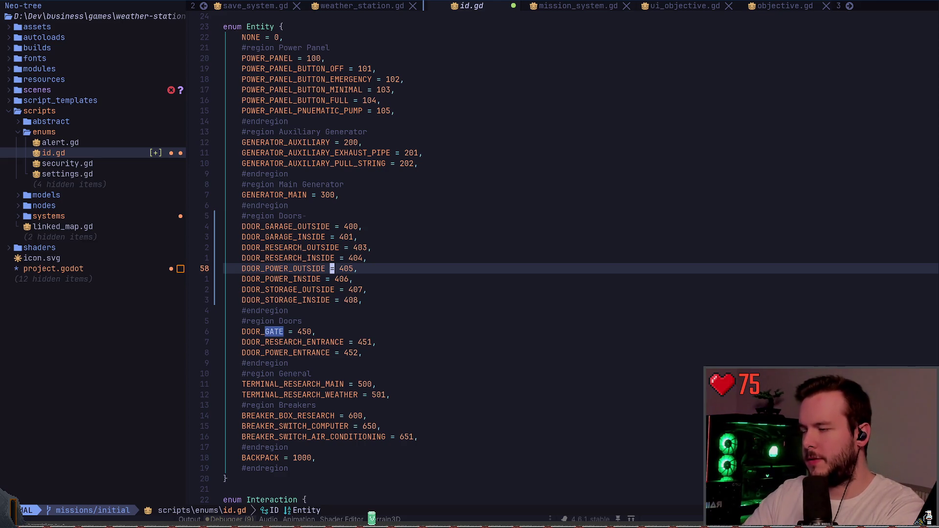
key(j)
key(j)
key(j)
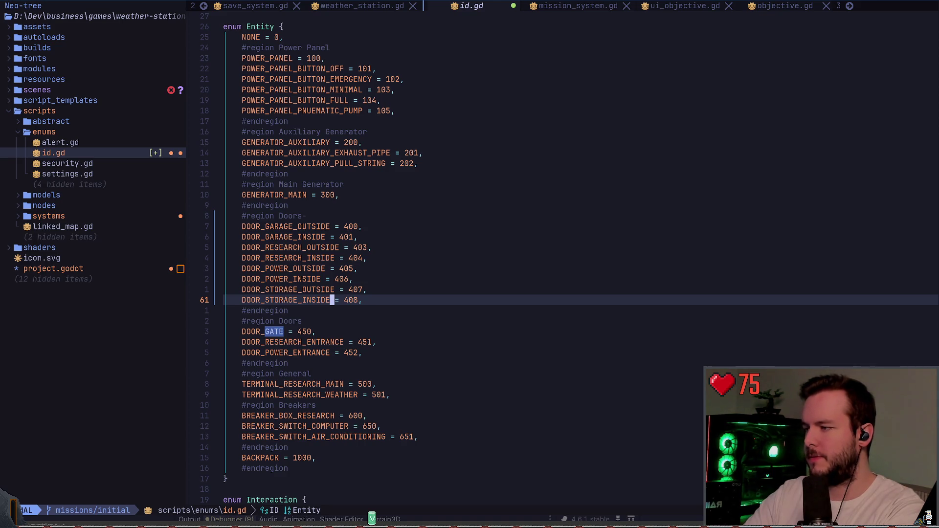
text(:w)
key(Return)
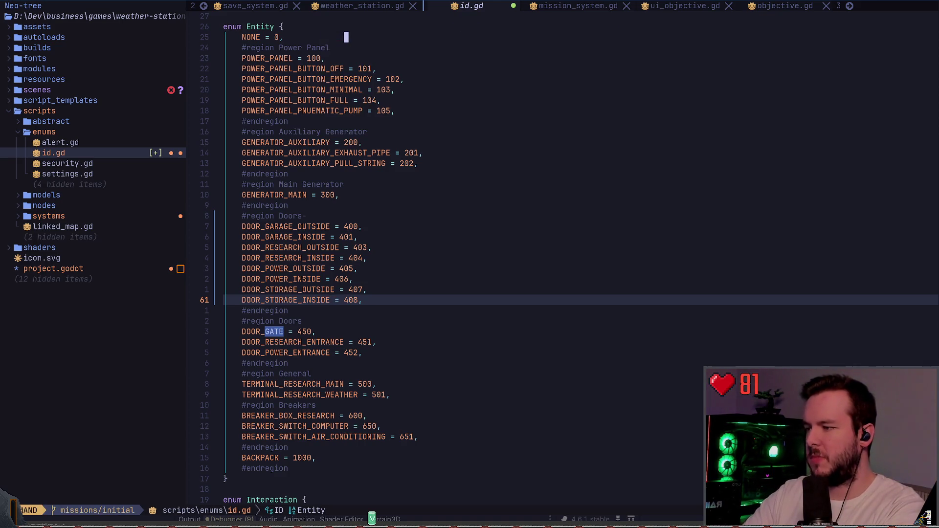
key(j)
key(j)
key(j)
Delete the duplicate Doors region holding DOOR_GATE and the entrance doors.
key(j)
key(j)
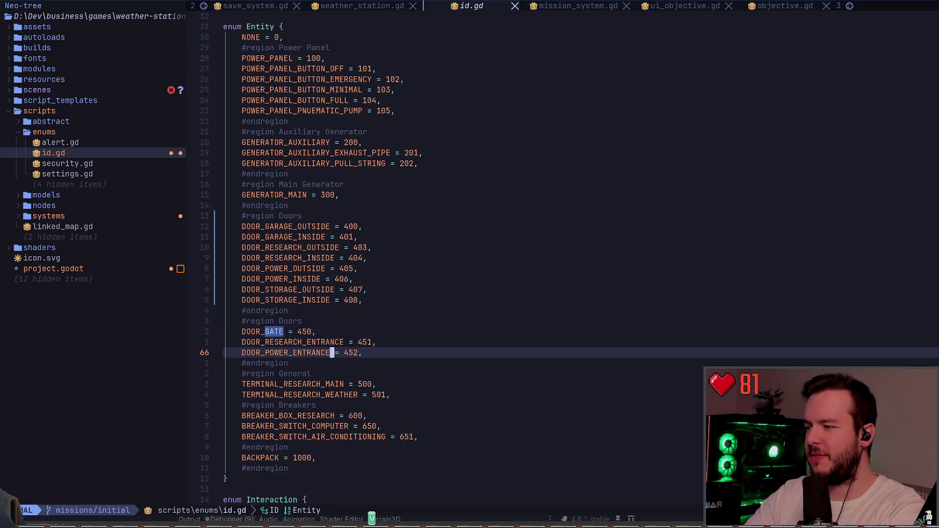
key(j)
key(V)
key(k)
key(k)
key(k)
key(d)
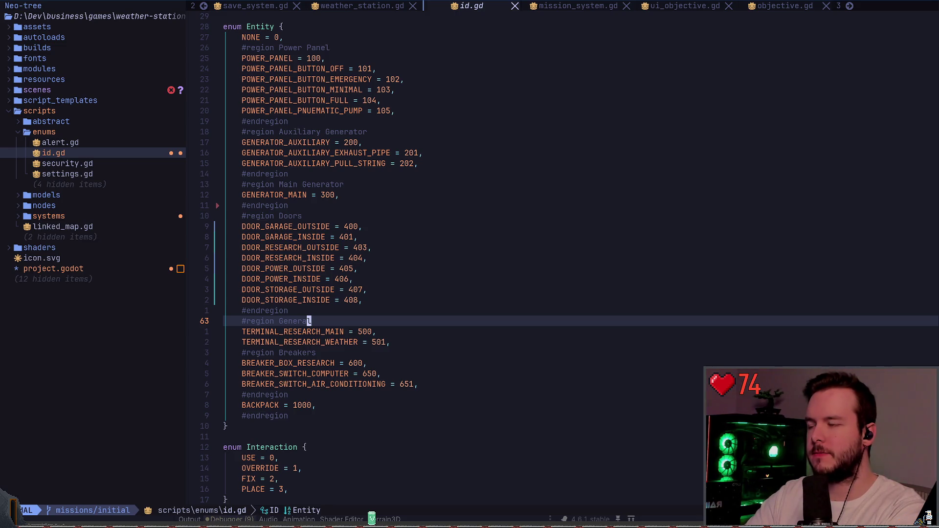
key(space)
key(slash)
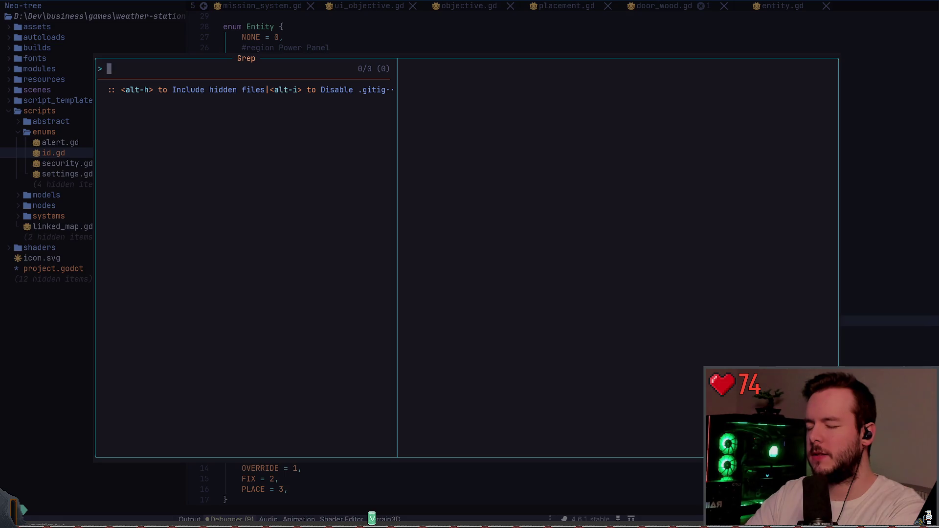
Find and open door_wood.gd by searching project files for 'wood'.
key(Escape)
key(space)
key(f)
key(f)
text(wood)
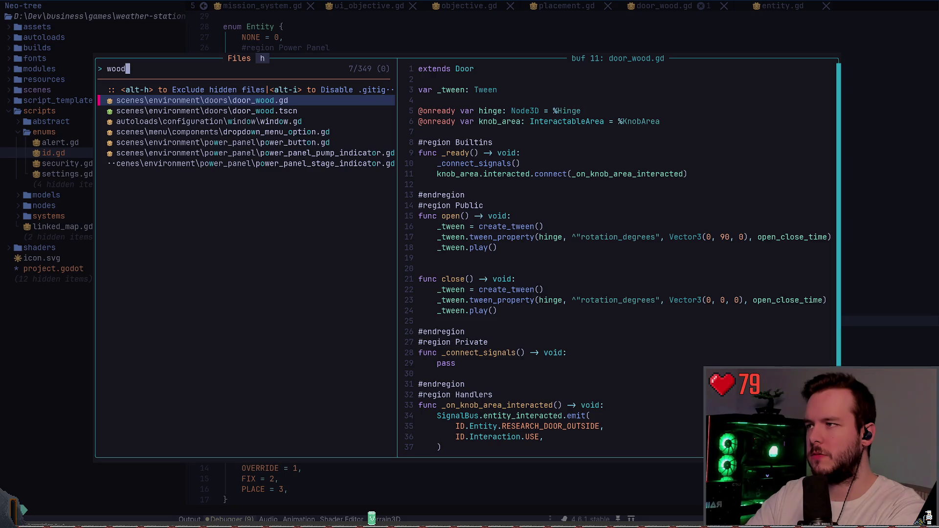
key(Return)
key(g)
key(g)
text(jo@export var)
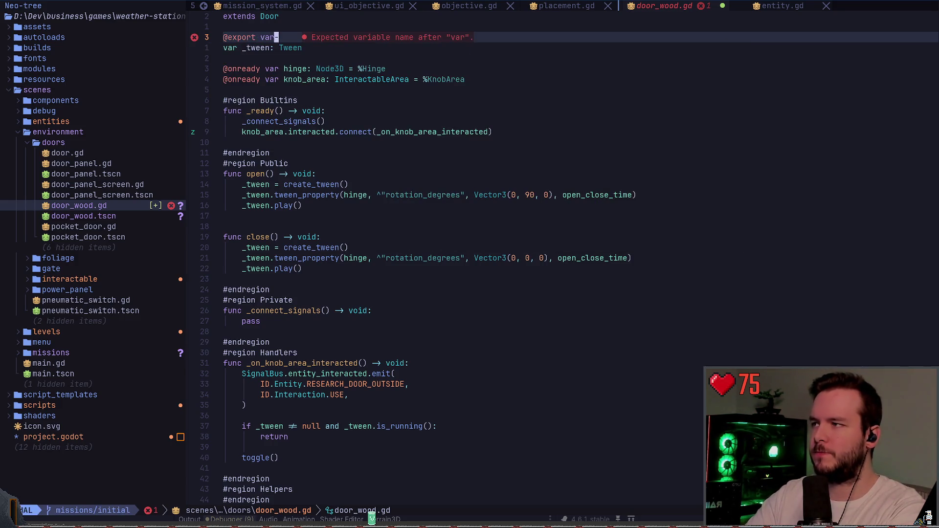
key(Return)
text(_id: ID.Ent)
key(Return)
key(Escape)
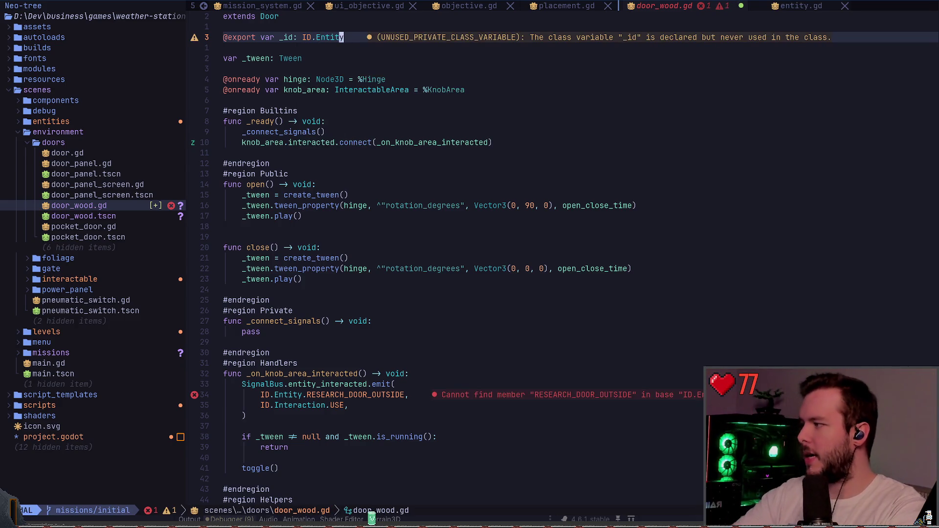
key(ctrl+s)
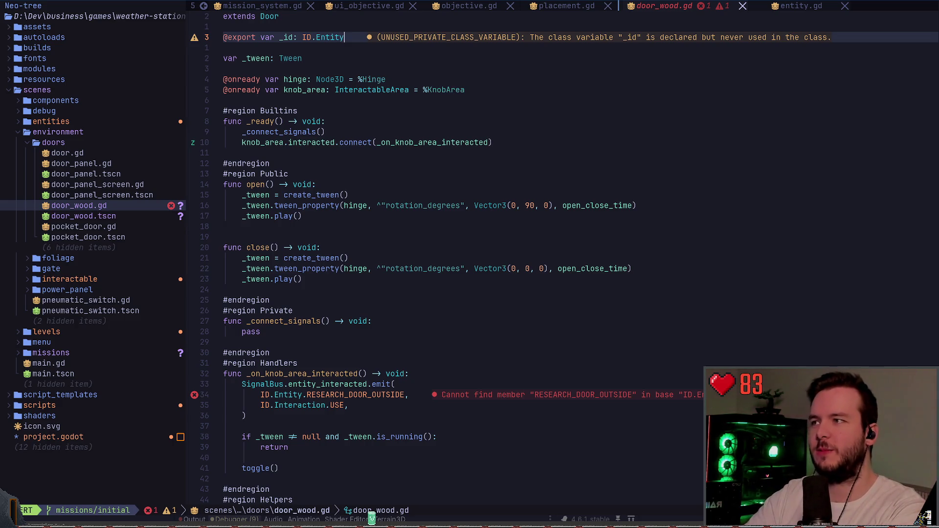
Replace the hard-coded ID.Entity.RESEARCH_DOOR_OUTSIDE emit argument with _id.
key(]d)
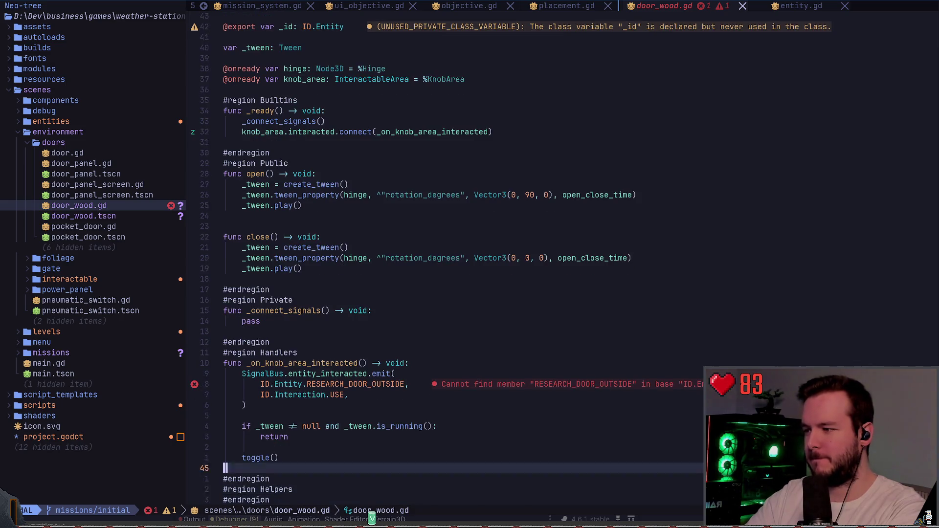
key(F)
key(.)
text(bct)
text(id,)
key(Escape)
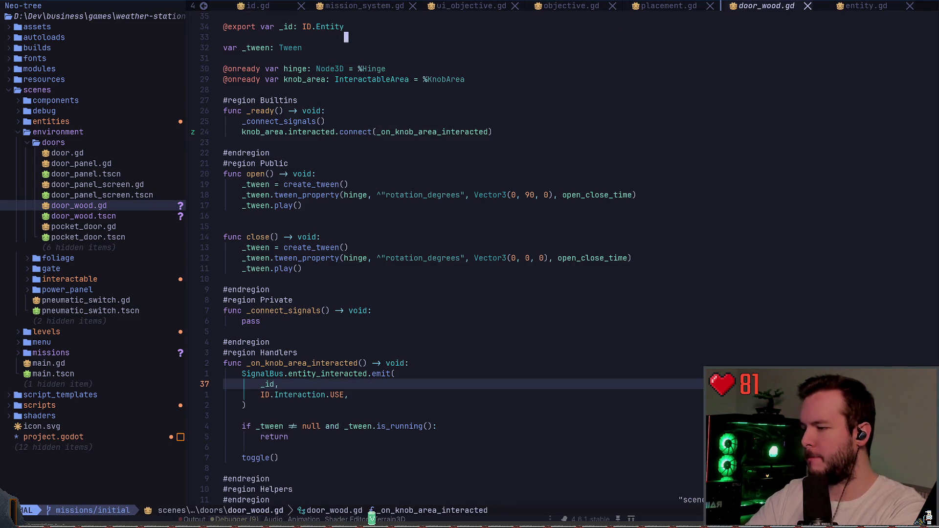
Try an 'if _jammed' line, inspect the Interaction enum, then delete the line and save.
text(kOif _)
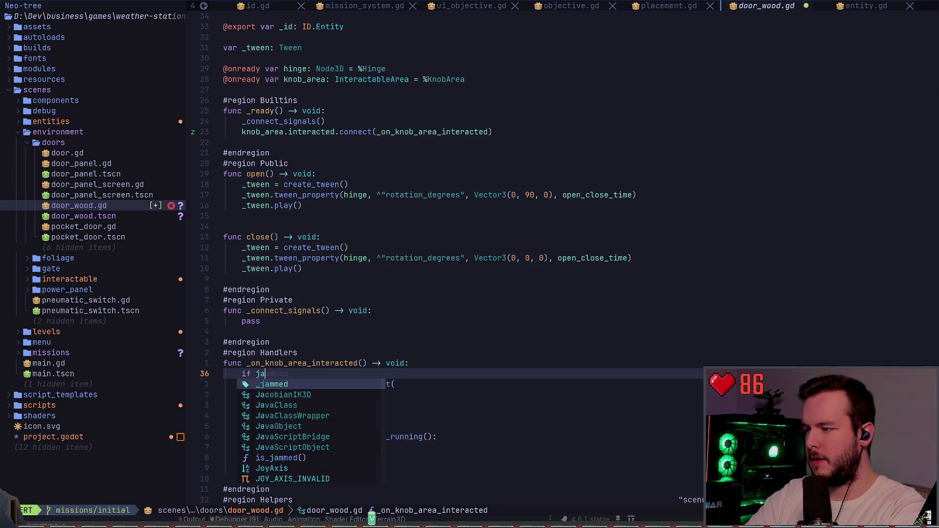
text(jammed)
key(Escape)
key(j)
key(j)
key(j)
key(w)
key(w)
key(K)
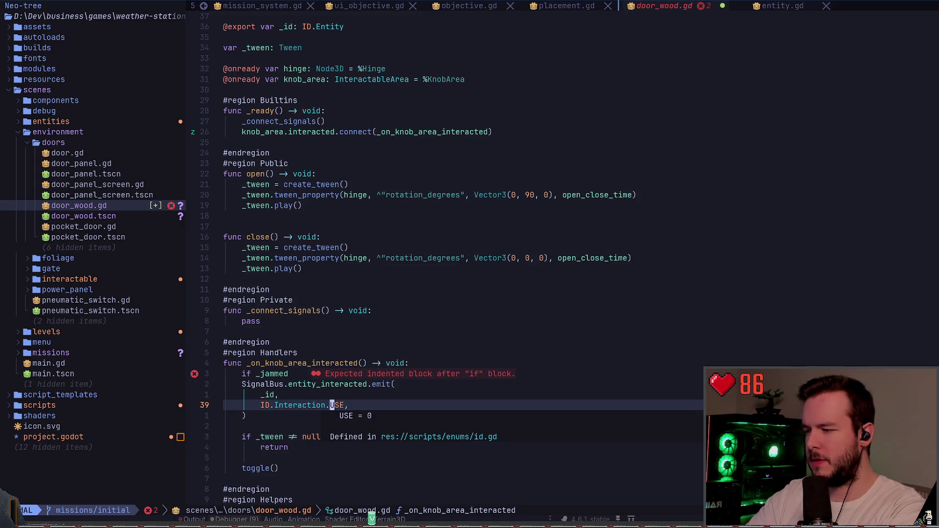
key(b)
key(b)
key(K)
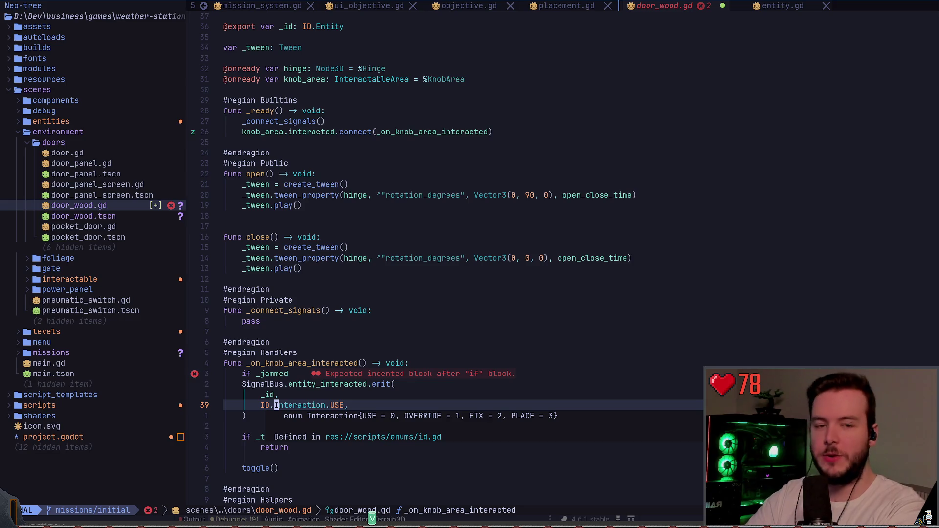
key(k)
key(k)
key(k)
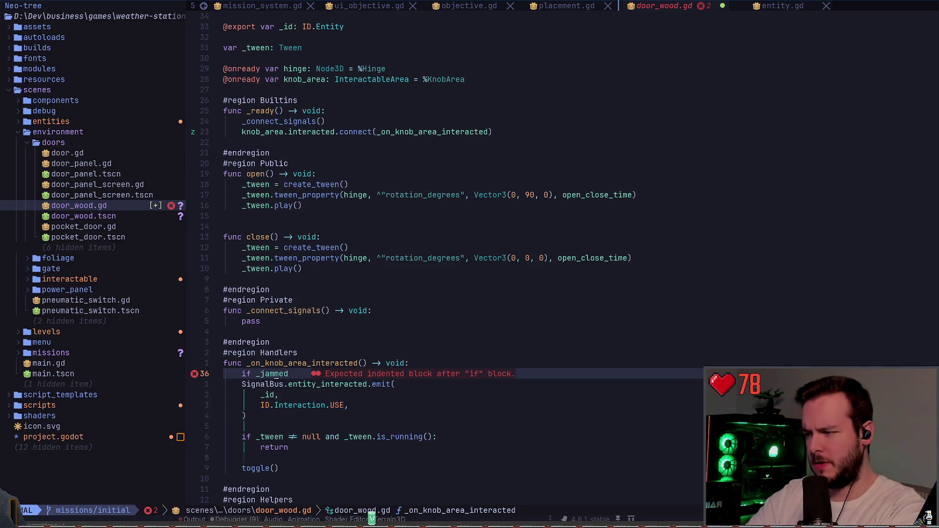
key(d)
key(d)
text(:w)
key(Return)
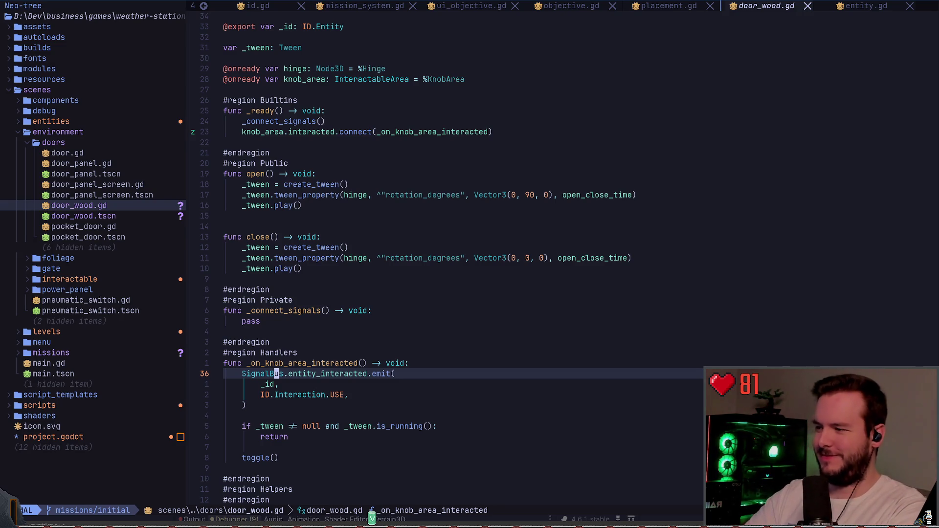
Join the entity_interacted emit with _id and ID.Interaction.USE onto one line, drop the trailing comma, save.
key(j)
key(b)
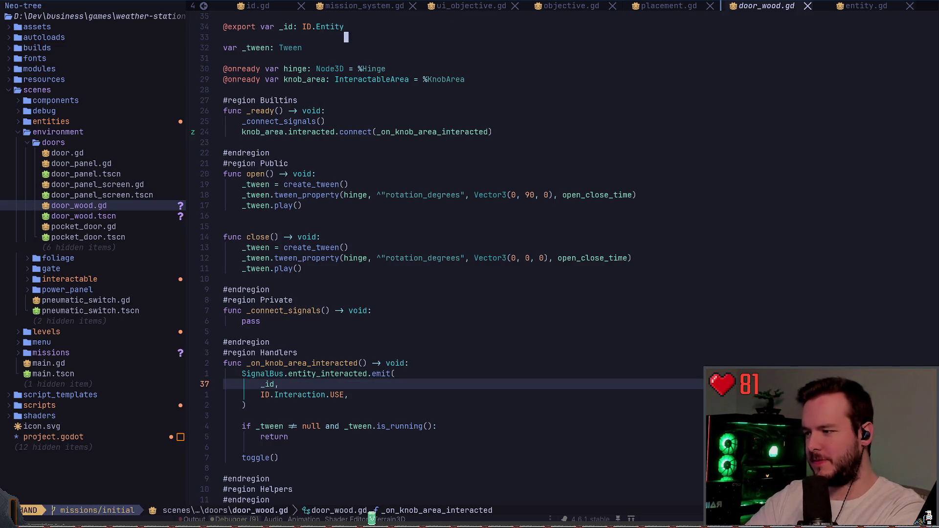
key(l)
key(z)
key(z)
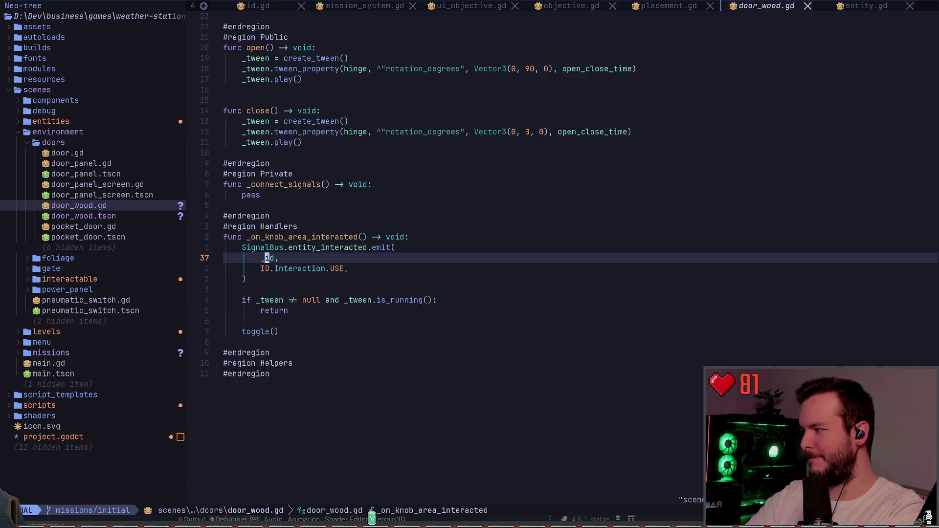
key(k)
key(k)
key(k)
key(j)
key(j)
key(asciicircum)
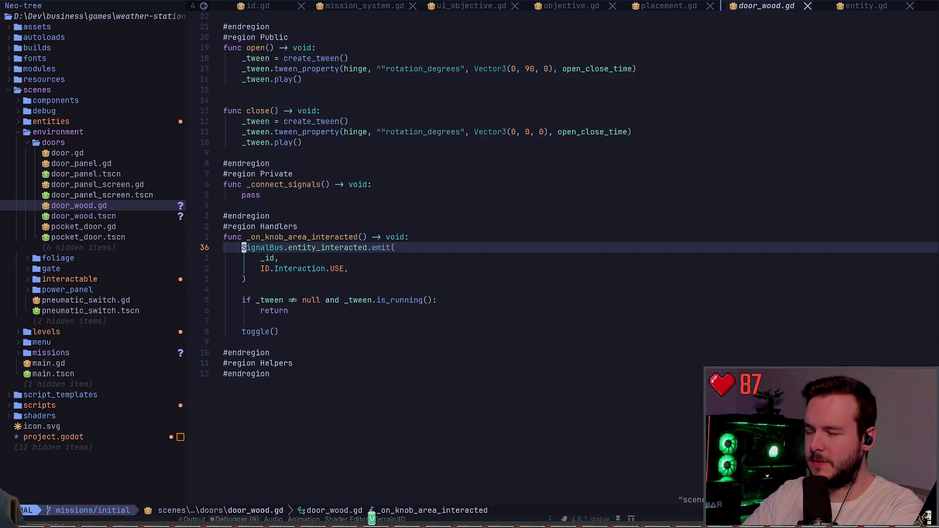
key(J)
key(J)
key(J)
key(w)
key(w)
key(w)
key(w)
key($)
key(X)
key(ctrl+s)
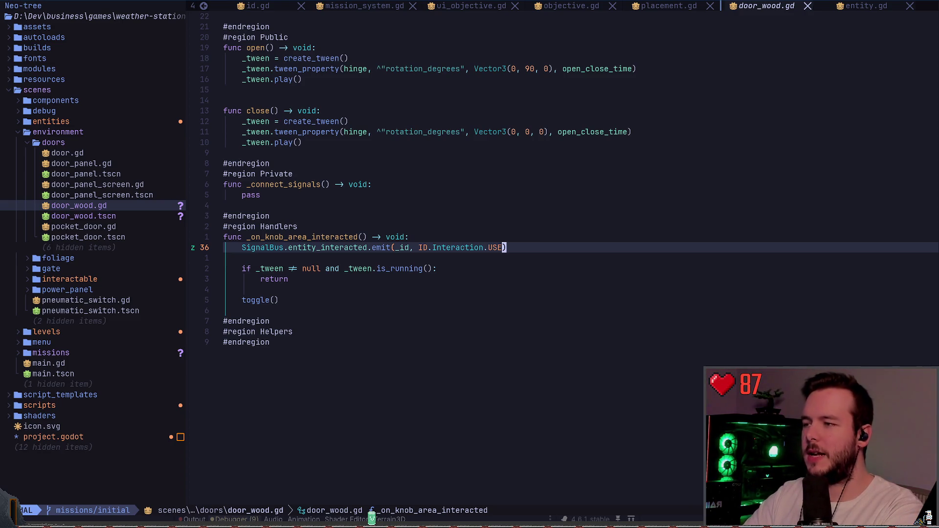
Write door_wood.gd with :w without further edits and switch to the Godot editor.
key(k)
key(A)
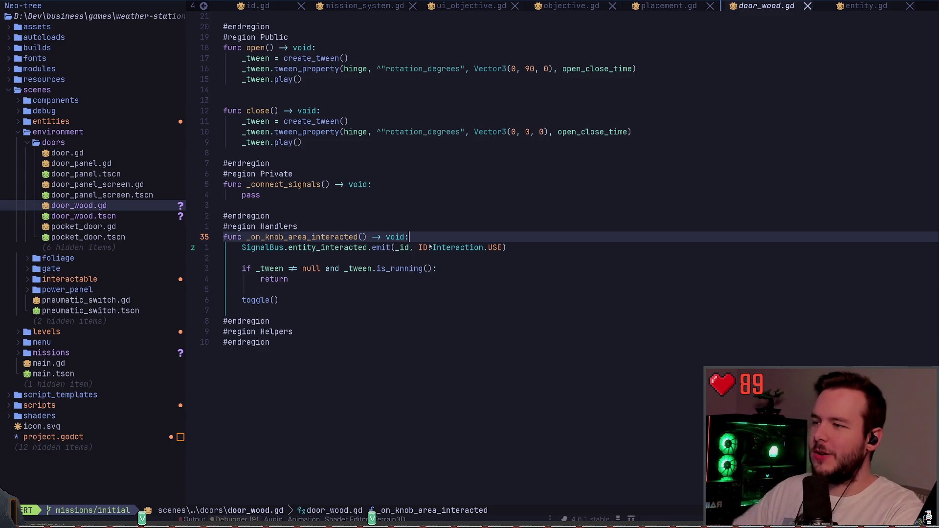
key(Escape)
key(j)
key(asciicircum)
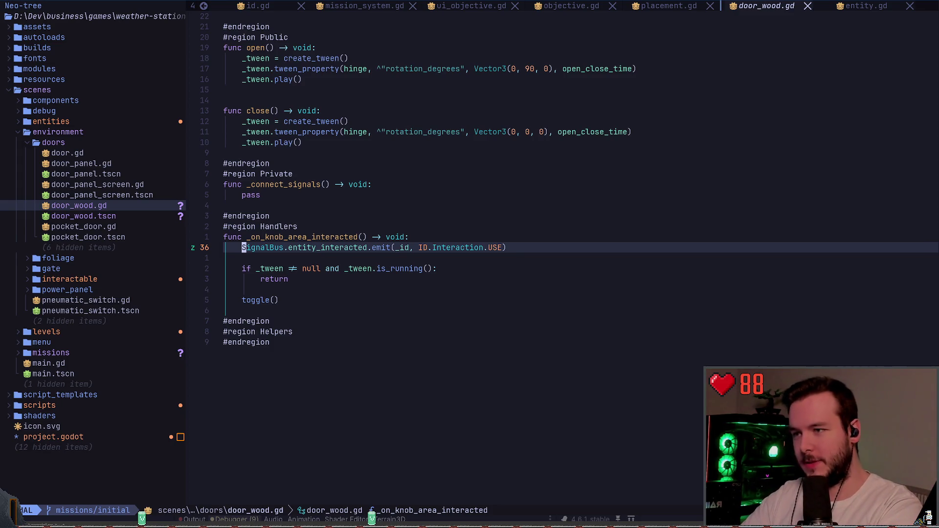
key(y)
key(Escape)
text(:w)
key(Return)
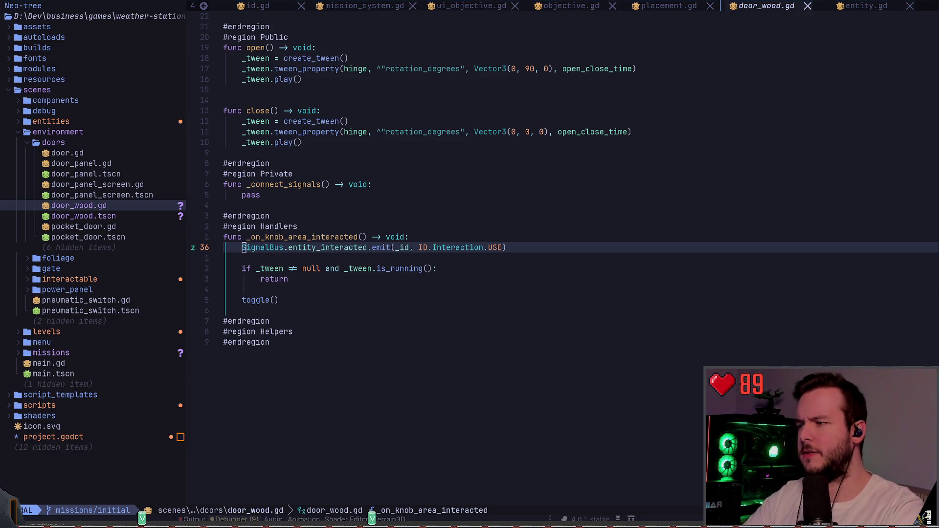
key(alt+Tab)
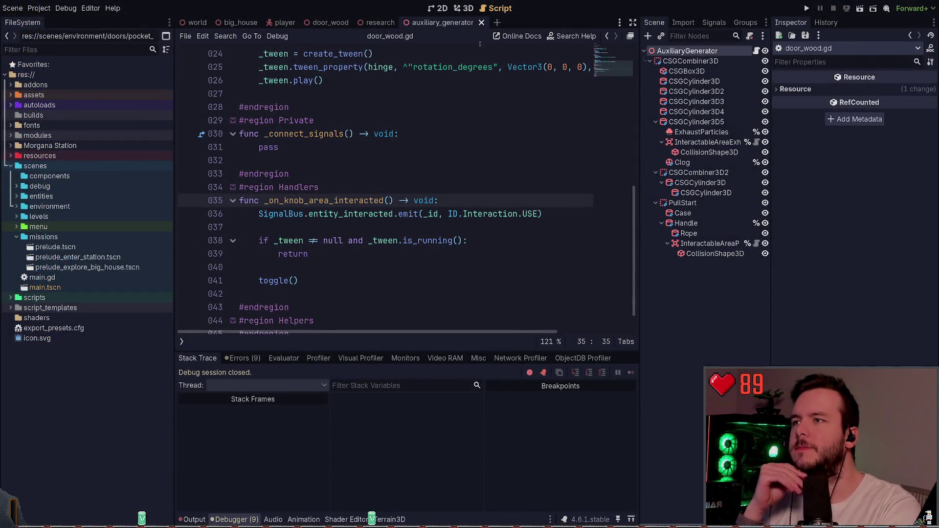
Close the auxiliary_generator scene and run the game to playtest the research scene's wooden door.
click(481, 22)
click(464, 9)
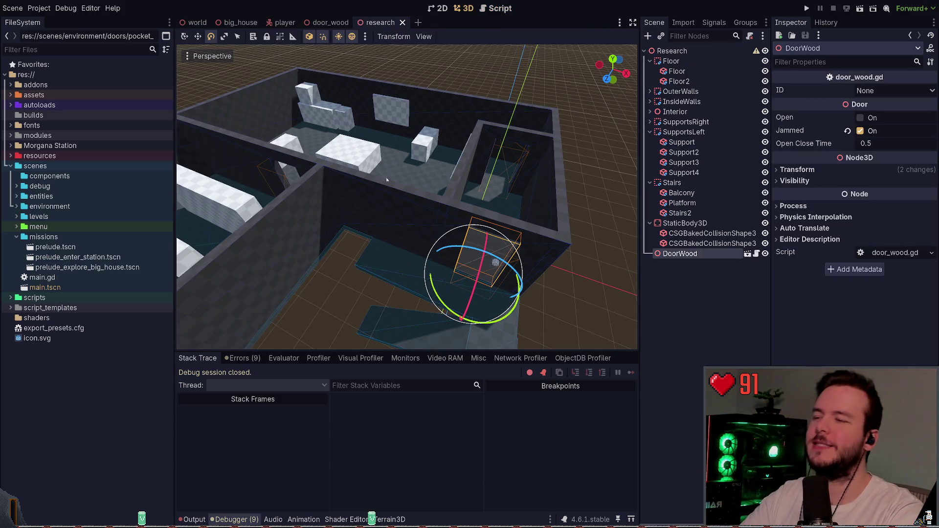
drag(361, 179, 549, 180)
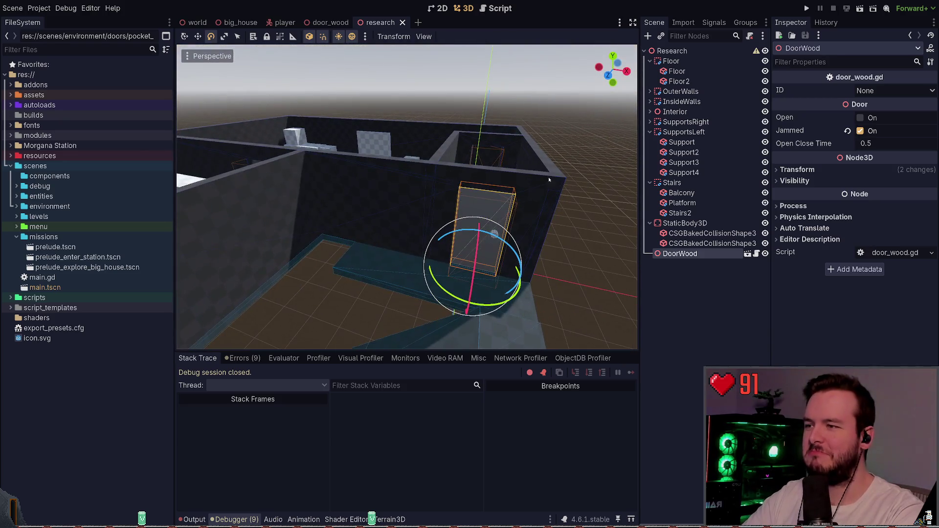
click(602, 118)
click(807, 8)
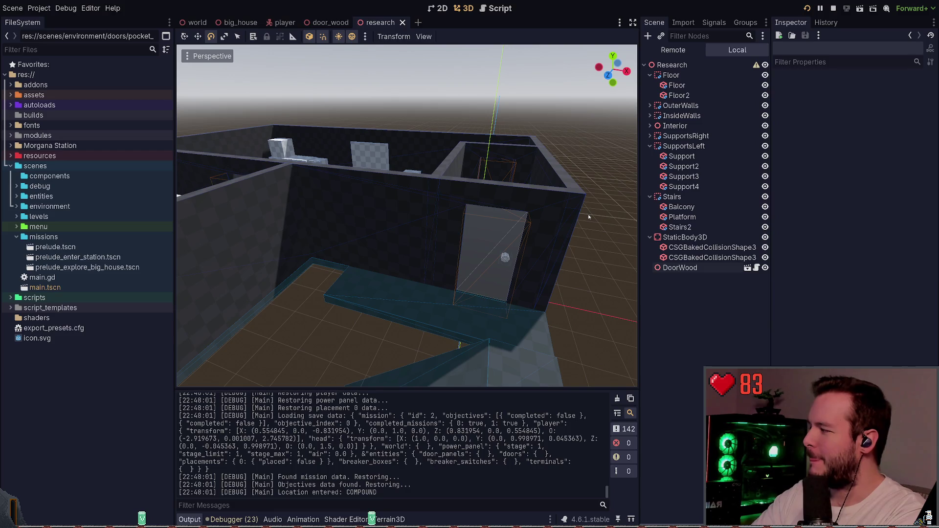
Frame the door, collapse StaticBody3D, save the research scene, and open the missions folder.
key(f)
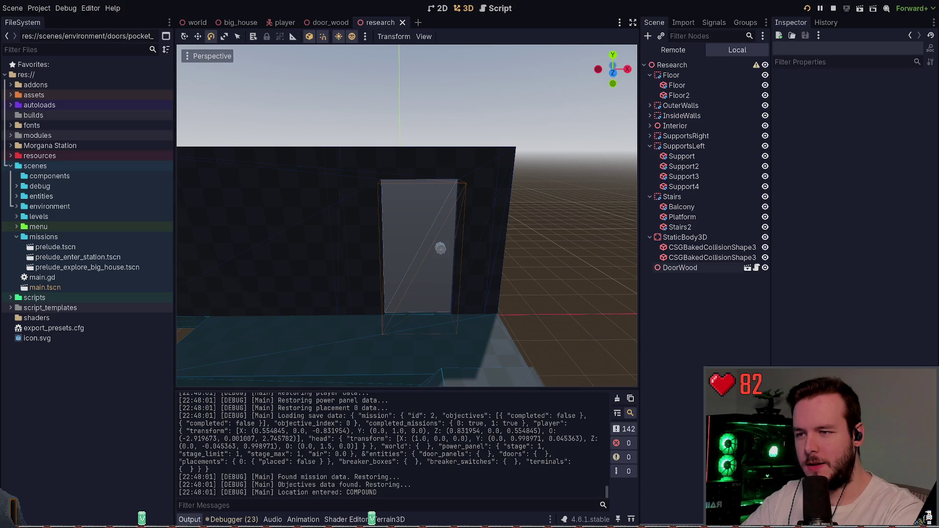
click(650, 237)
key(ctrl+s)
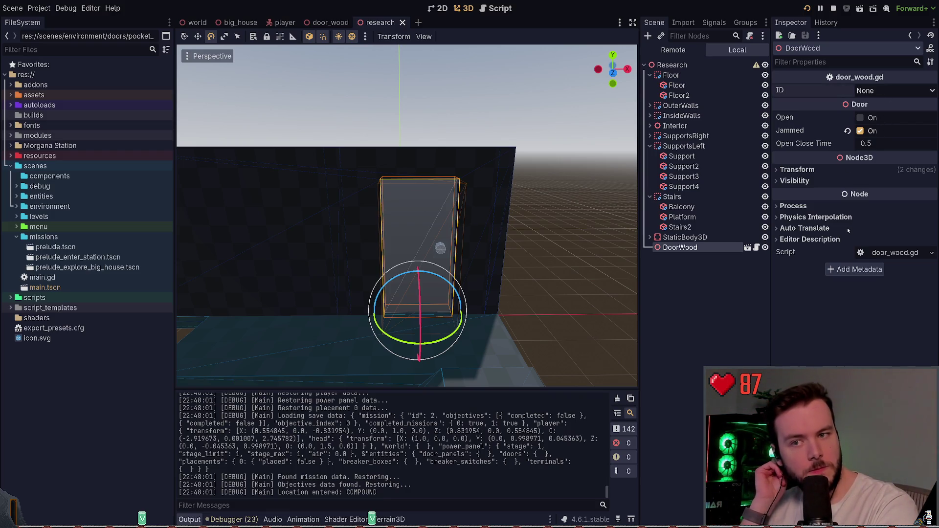
click(688, 327)
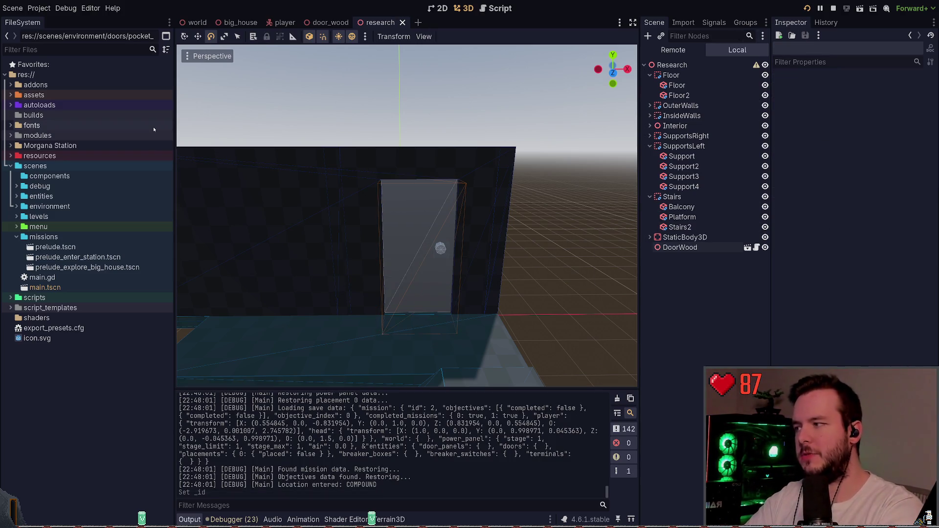
click(72, 237)
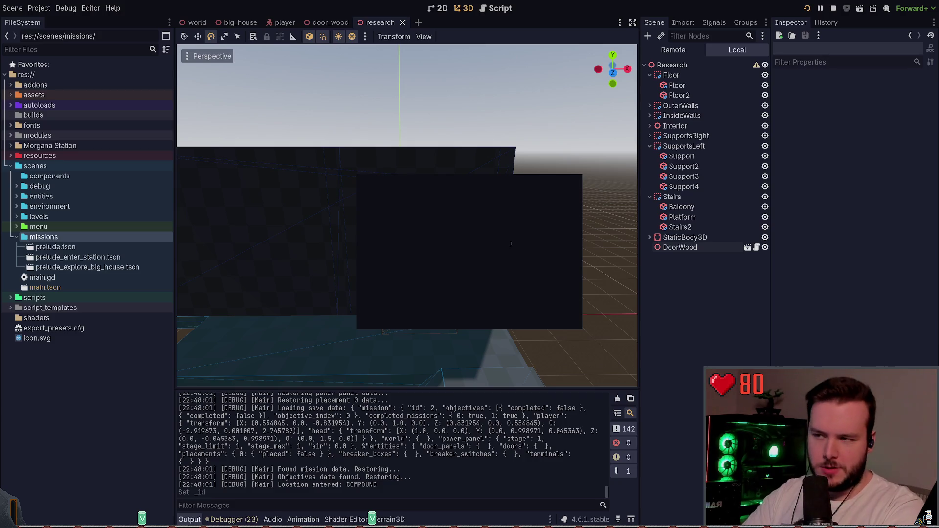
Save the new prelude_explore_research.tscn scene and select its PreludeExploreResearch root node.
click(413, 319)
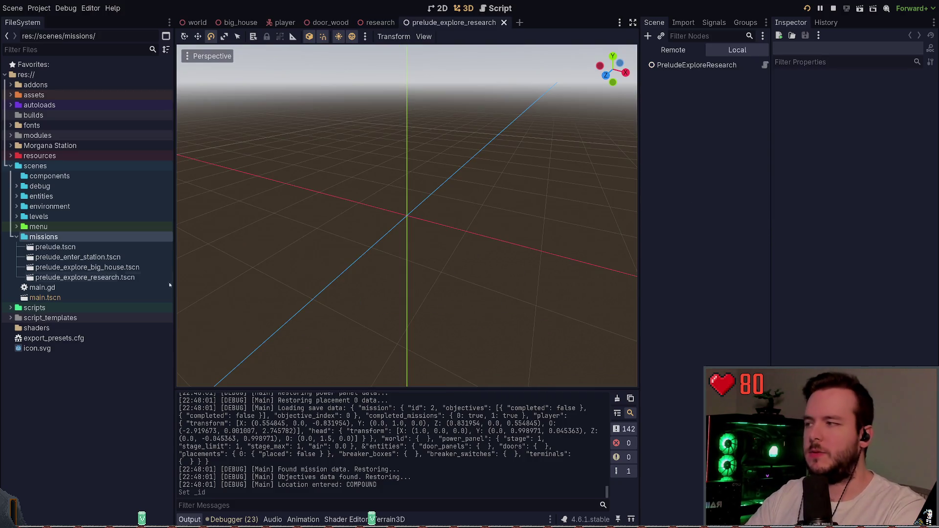
click(70, 277)
click(696, 65)
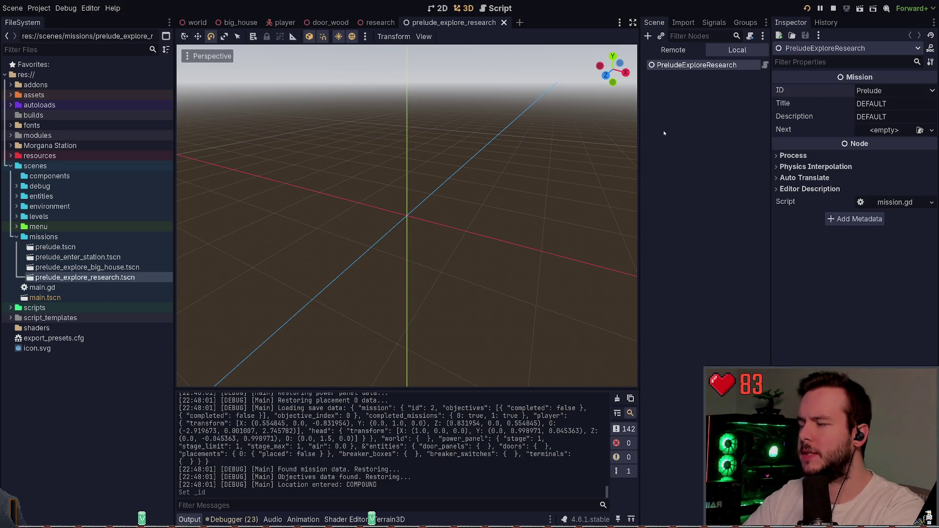
Back in Neovim, open a project-wide Grep search with an empty query.
key(alt+Tab)
key(space)
text(sg)
text(m)
key(BackSpace)
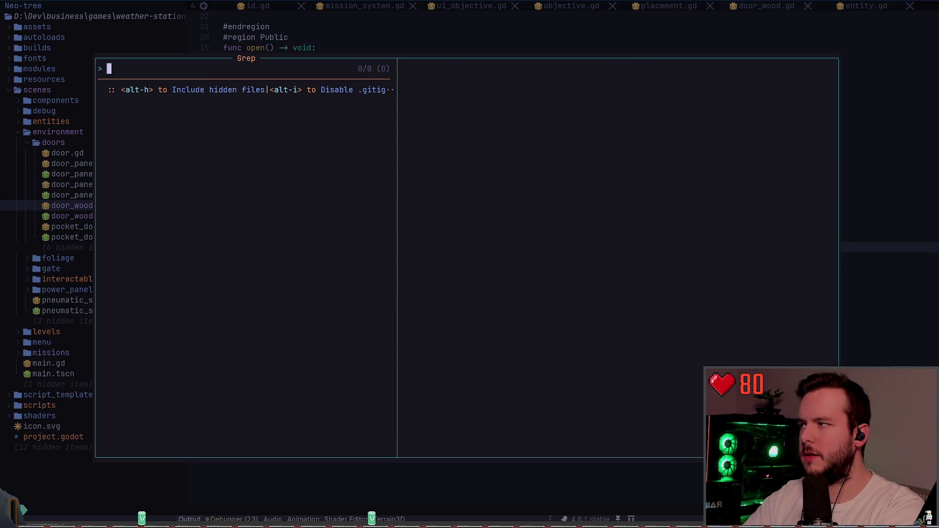
Search the project for 'Missions {' and open id.gd at the Missions enum.
text(Mis)
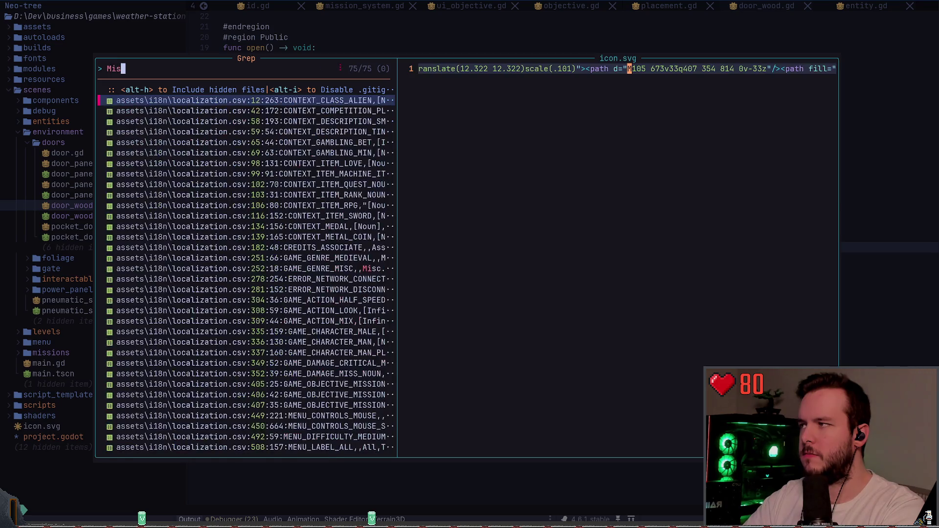
text(sions {)
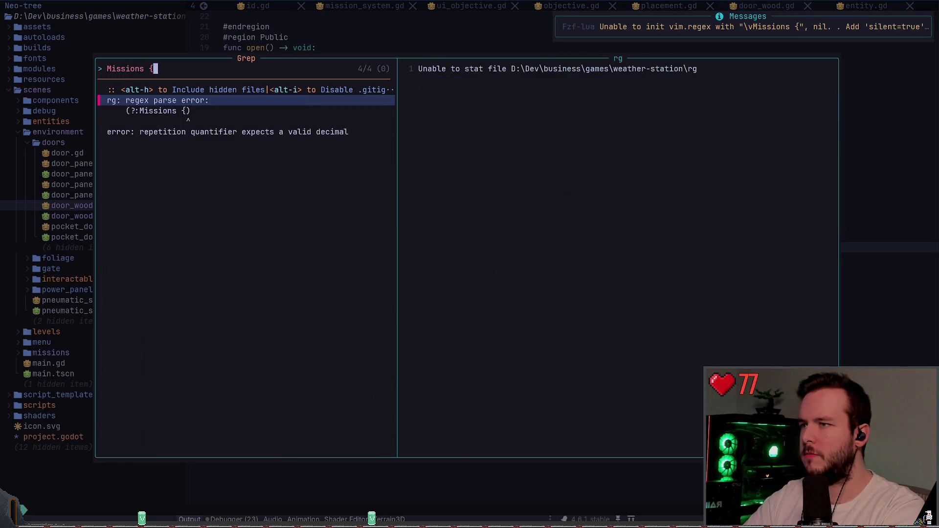
key(BackSpace)
key(Return)
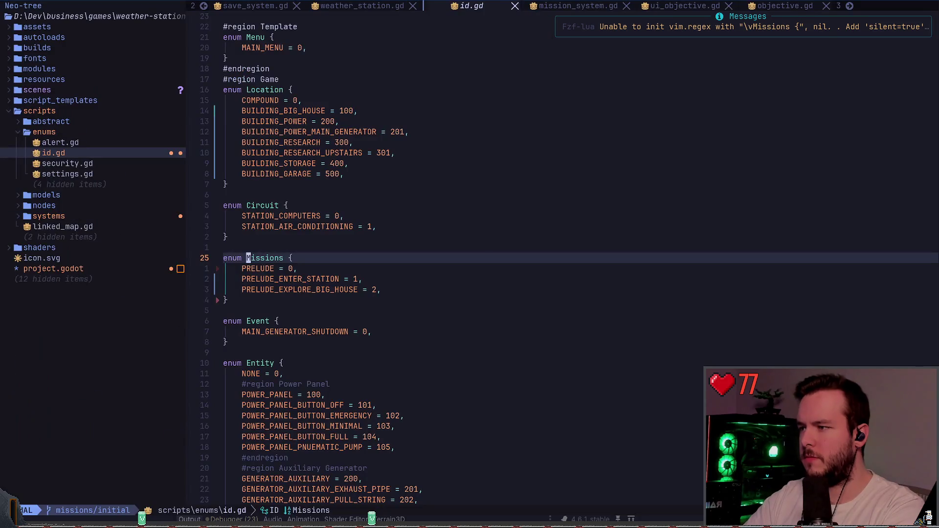
Duplicate the PRELUDE_EXPLORE_BIG_HOUSE entry and rename the copy to PRELUDE_EXPLORE_RESEARCH.
key(j)
key(j)
key(ctrl+e)
key(ctrl+e)
key(j)
key(y)
key(y)
key(p)
key(^)
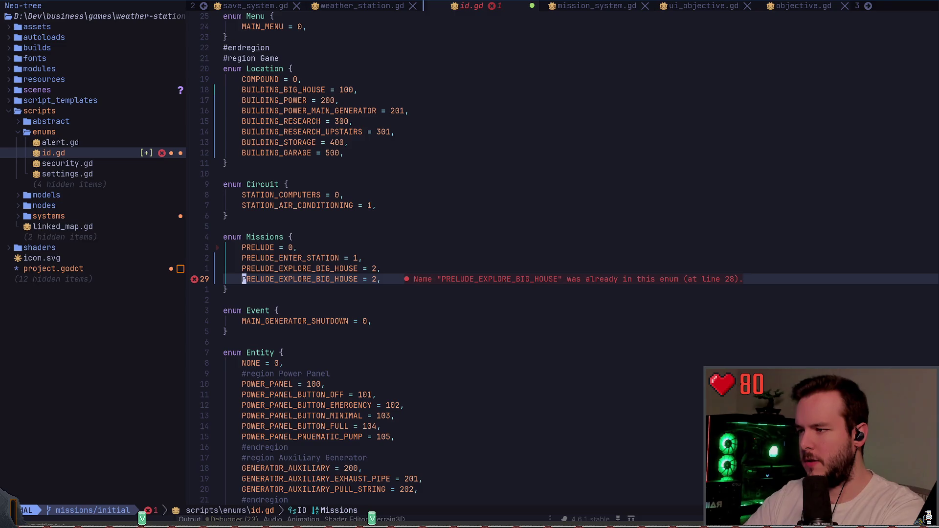
key(s)
key(_)
key(b)
key(a)
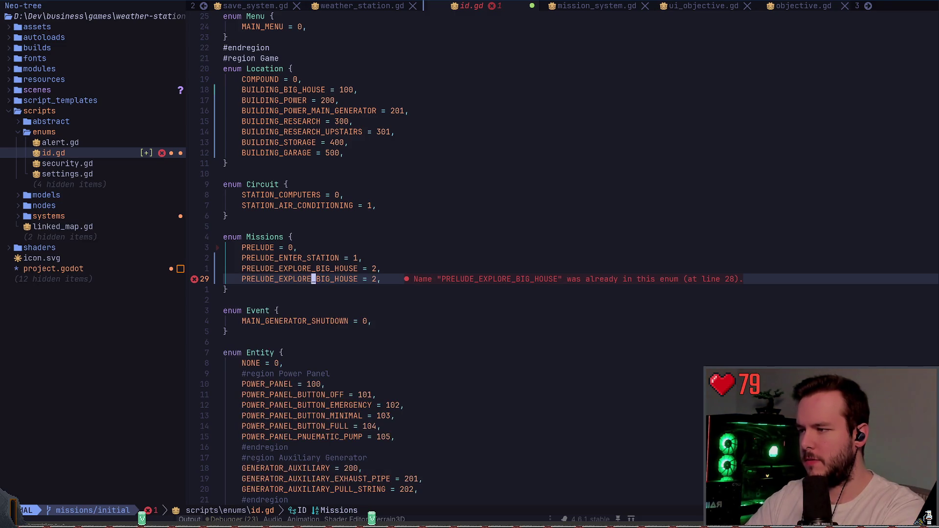
text(ce)
text(_)
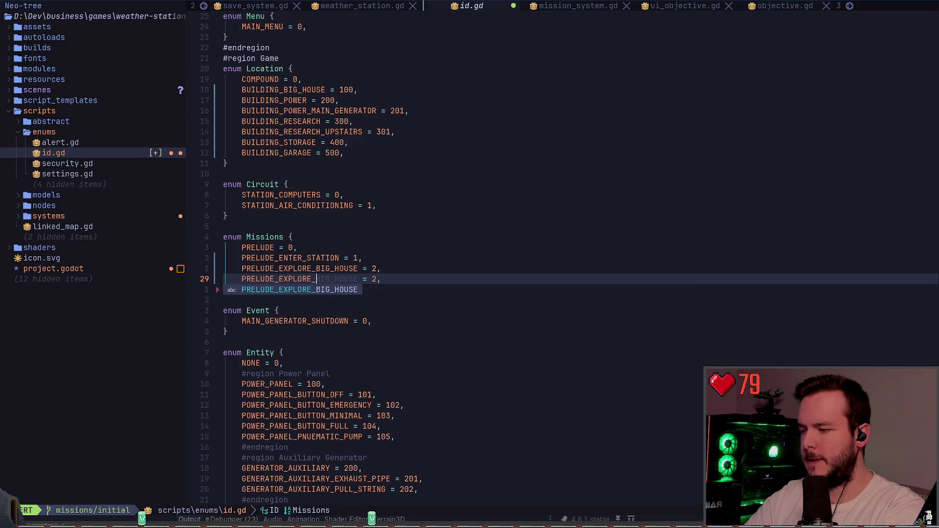
text(R)
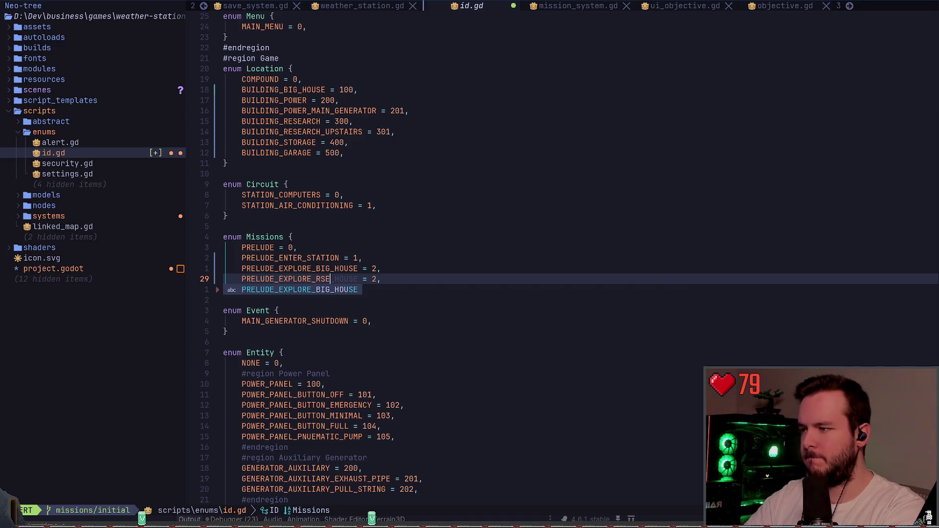
text(ES)
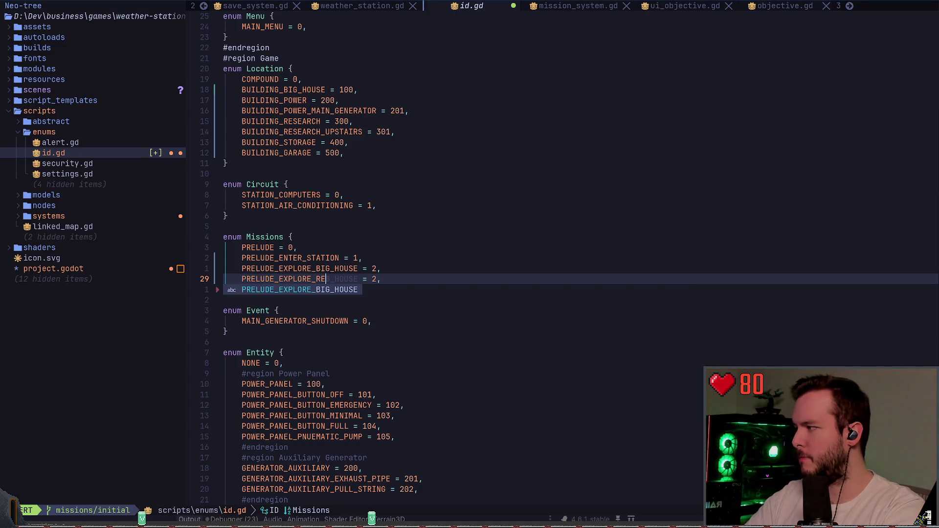
text(EARCH)
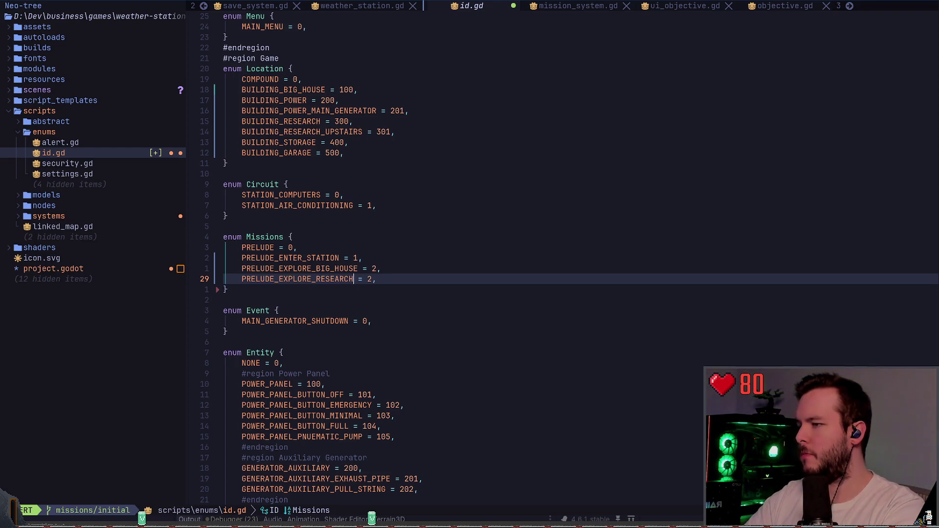
key(Escape)
key(ctrl+s)
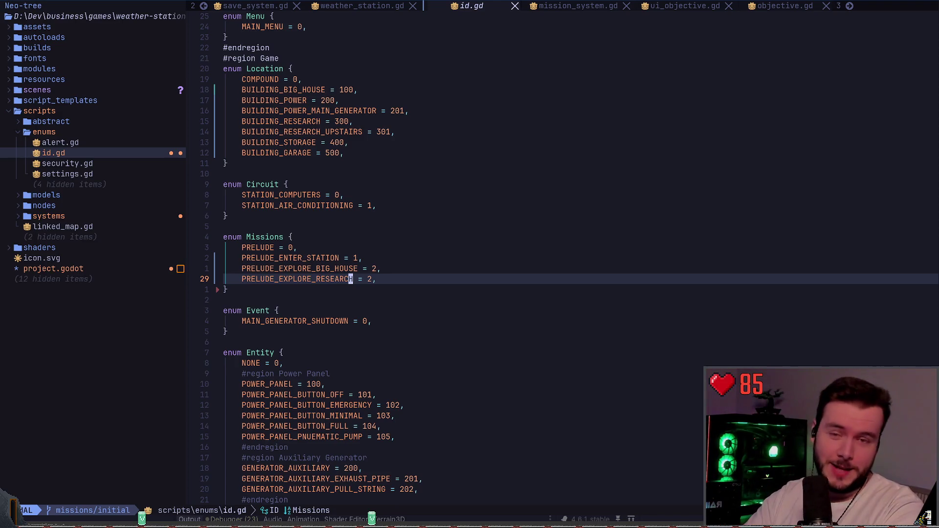
Change the new entry's value from 2 to 3 and save id.gd with :w.
key(ctrl+a)
text(:w)
key(Return)
text(n)
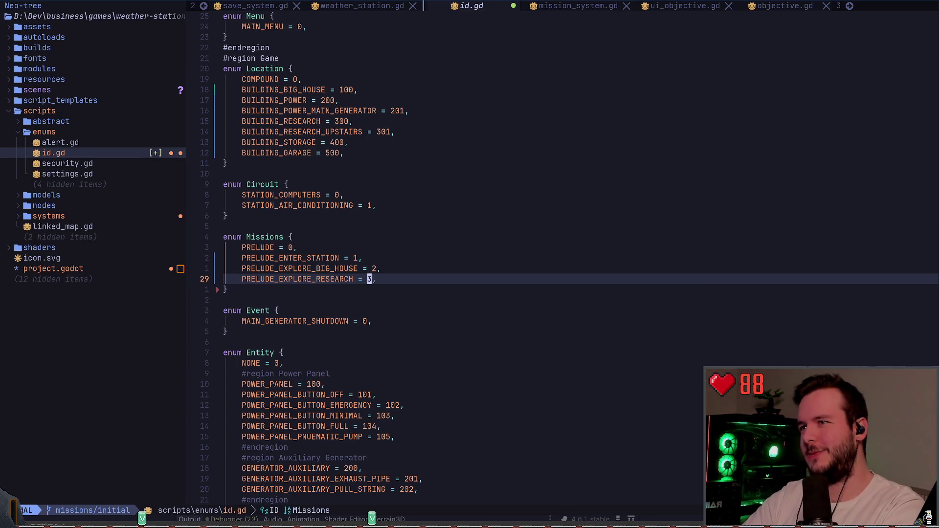
text(:w)
key(Return)
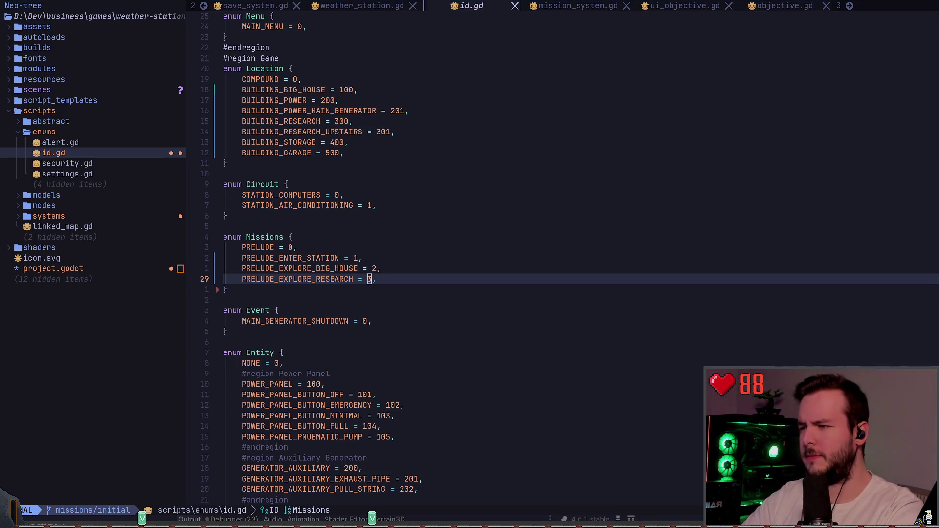
key(alt+Tab)
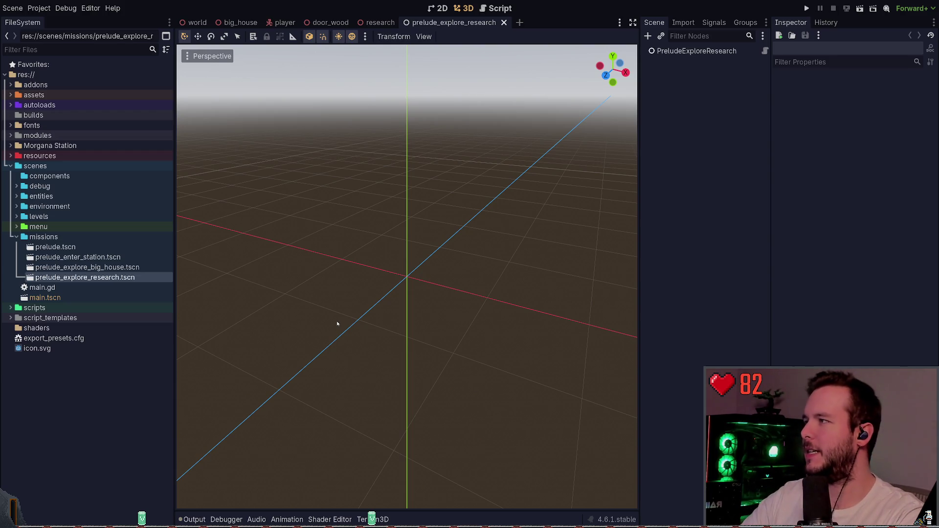
Select the PreludeExploreResearch root node in the scene tree.
click(697, 51)
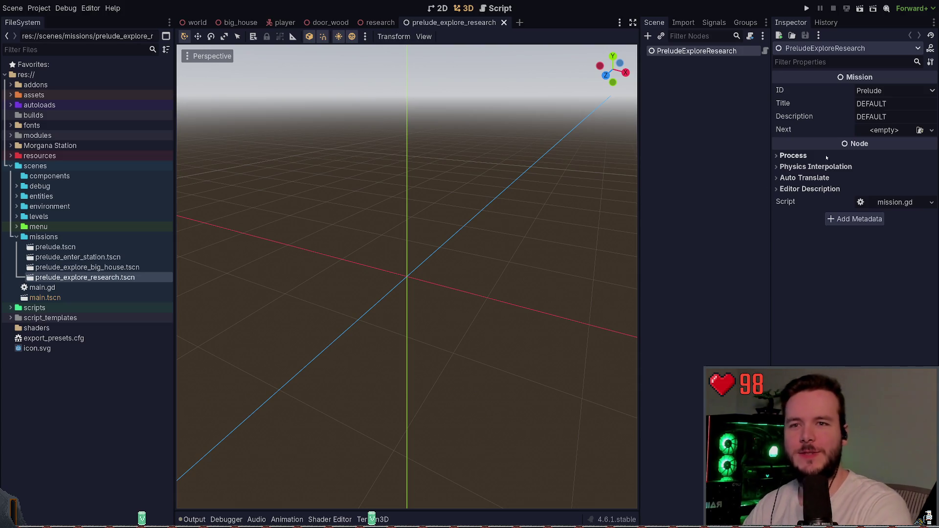
Set the mission ID to Prelude Explore Research and enter the title 'Check Research for Crew'.
click(871, 91)
click(876, 130)
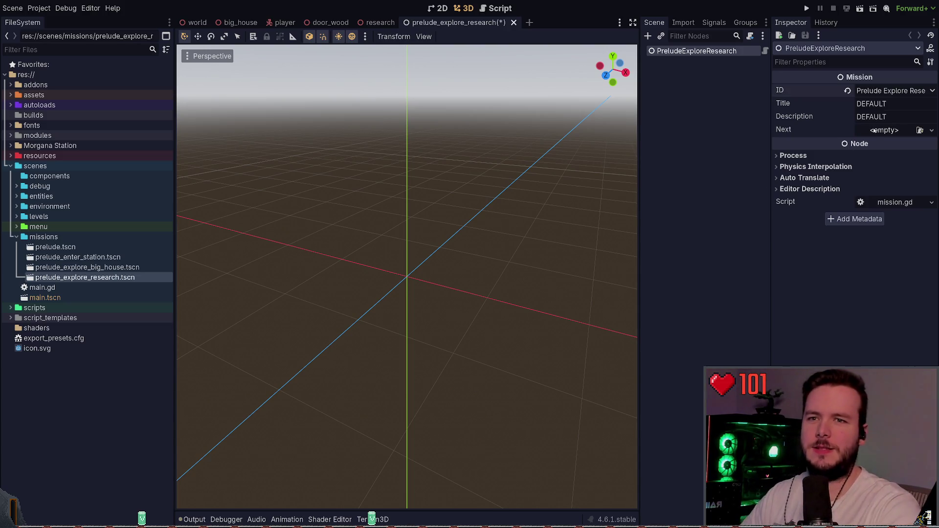
click(894, 103)
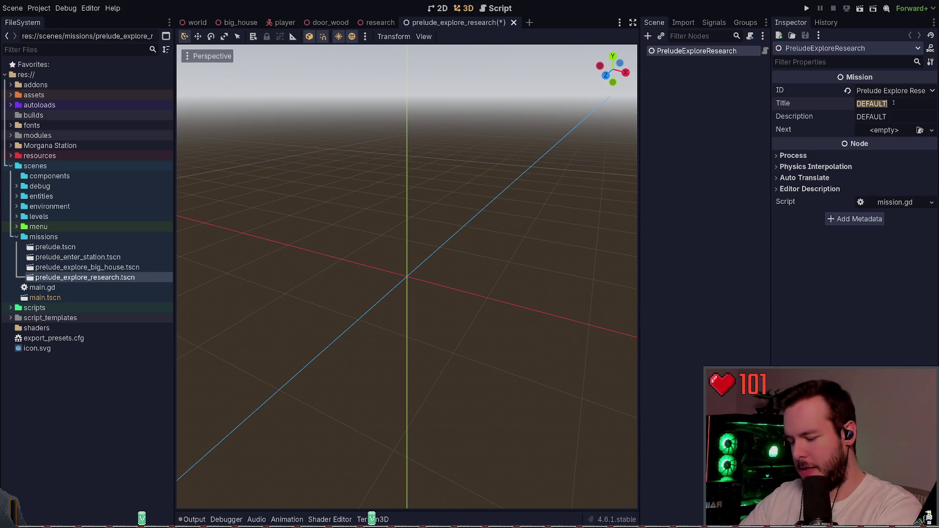
text(Expore)
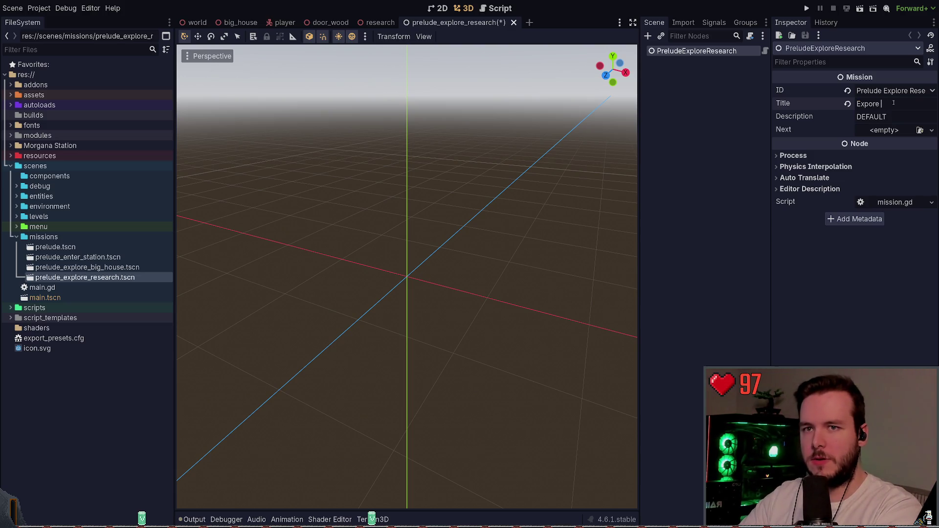
key(BackSpace)
text(lore Re)
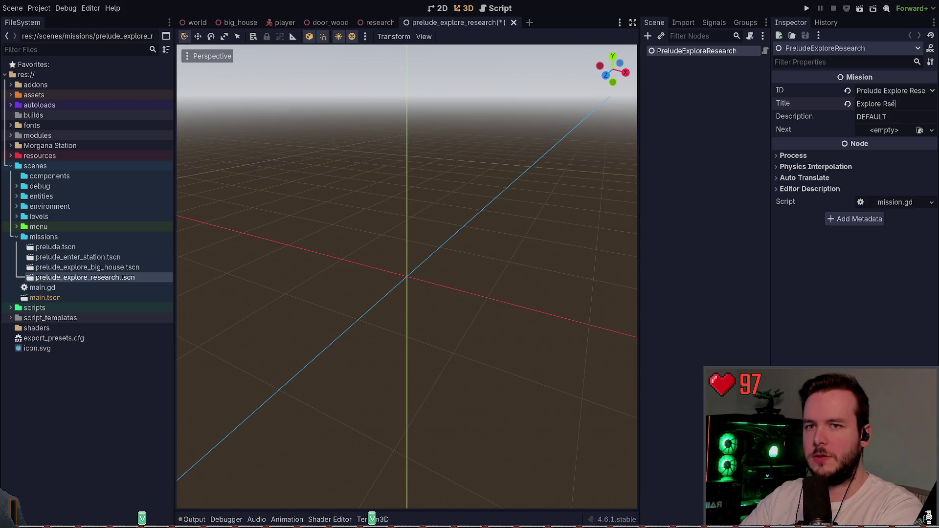
text(sae)
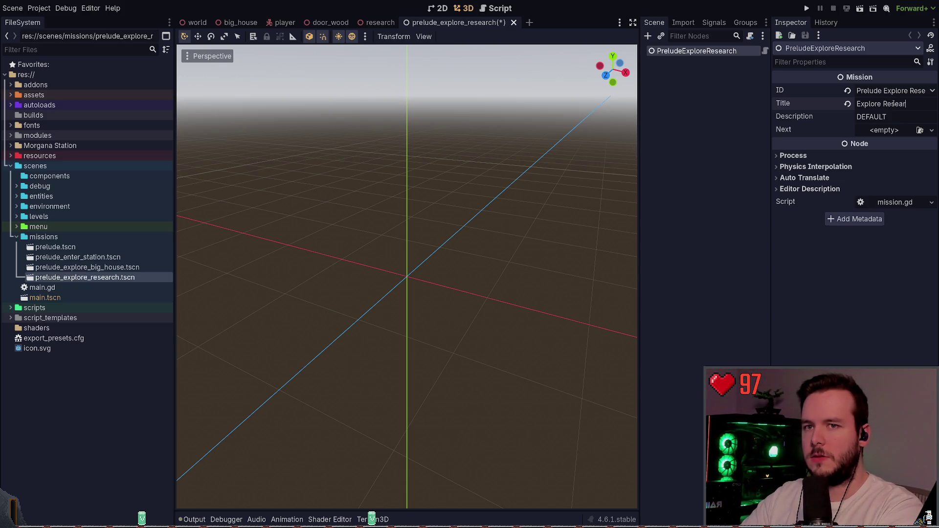
key(ctrl+a)
text(Check Research for Crew)
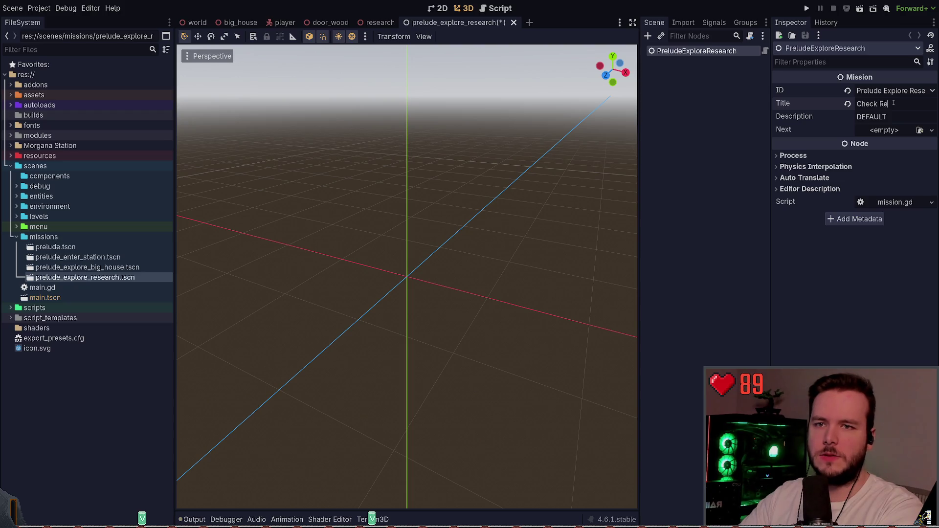
key(Return)
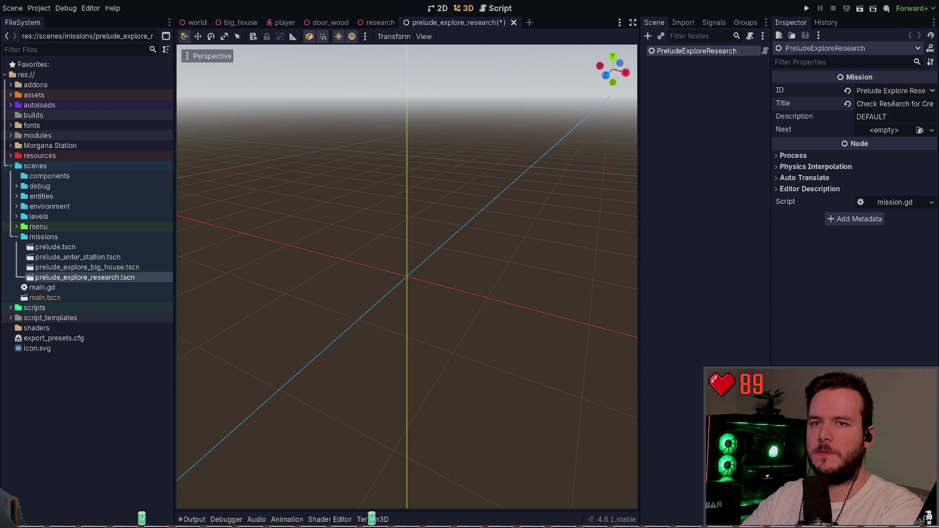
Correct the title to 'Check Research for crew' and save the scene.
key(BackSpace)
key(BackSpace)
key(BackSpace)
text(For)
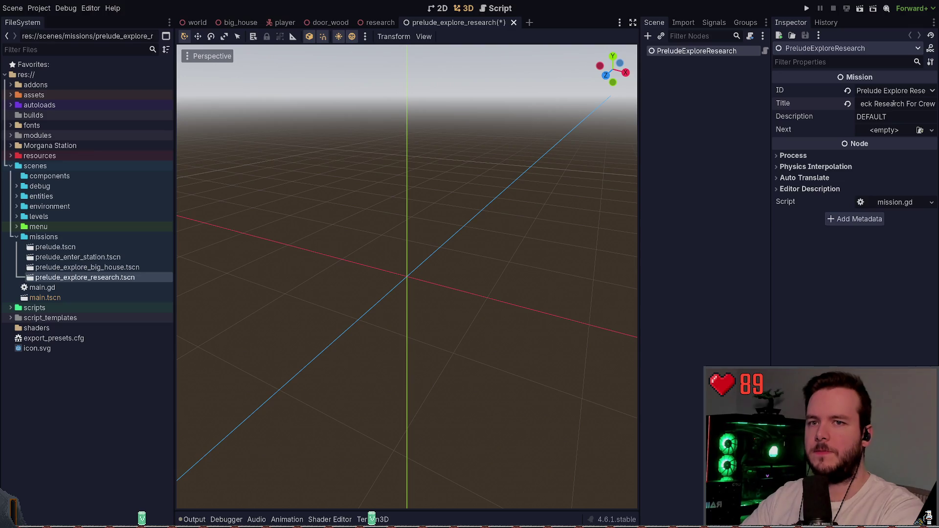
double_click(890, 103)
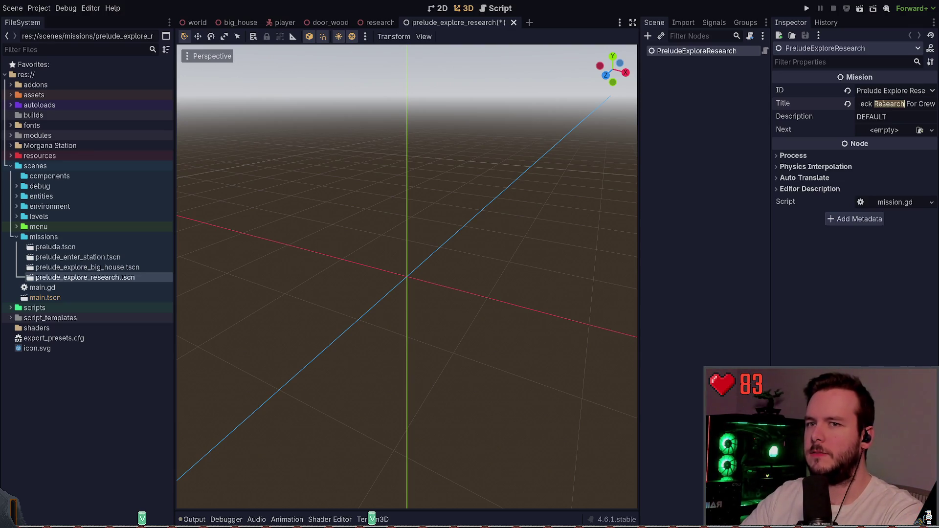
drag(905, 104, 935, 113)
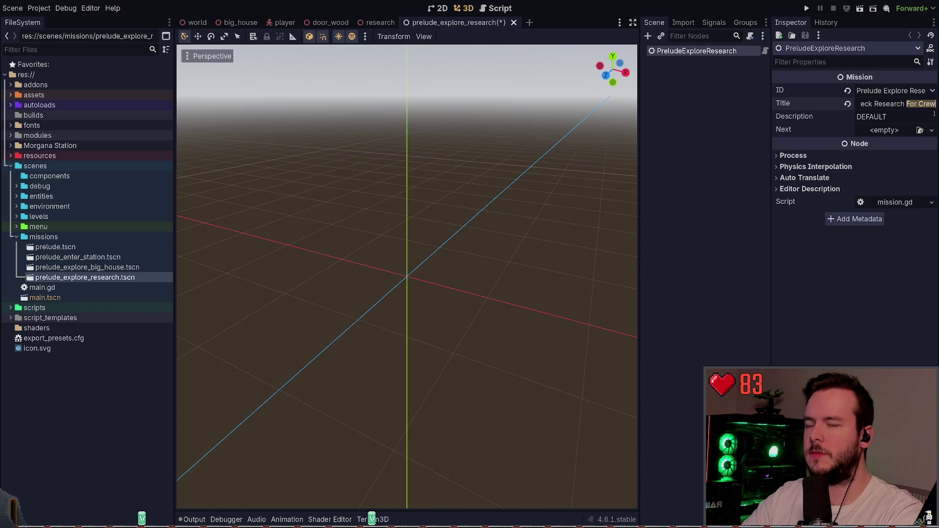
text(for crew)
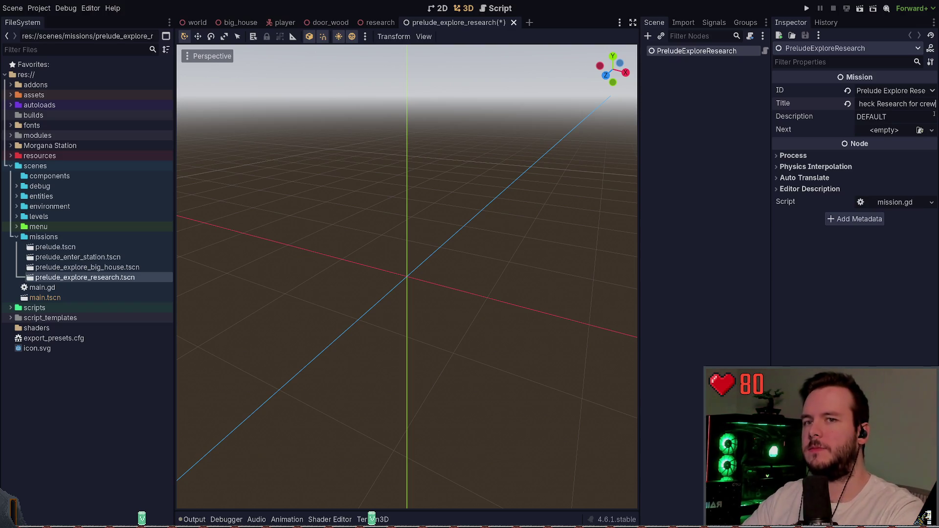
key(ctrl+s)
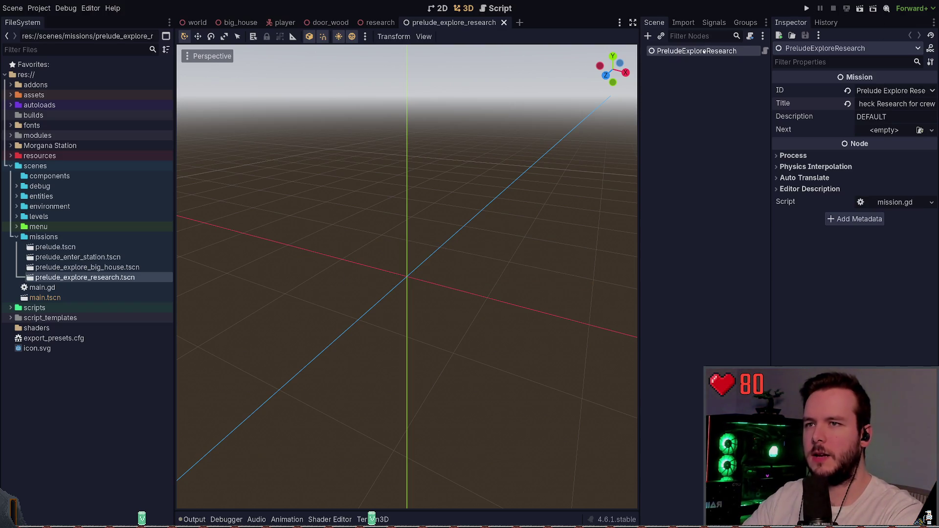
key(F5)
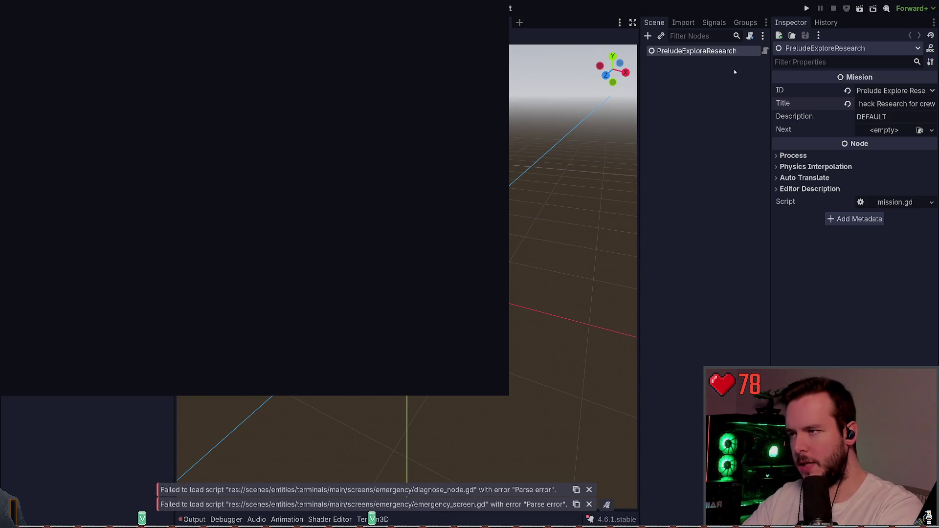
Add an ObjectiveInteract child with ID Door Research Outside, then save and run the game.
key(Return)
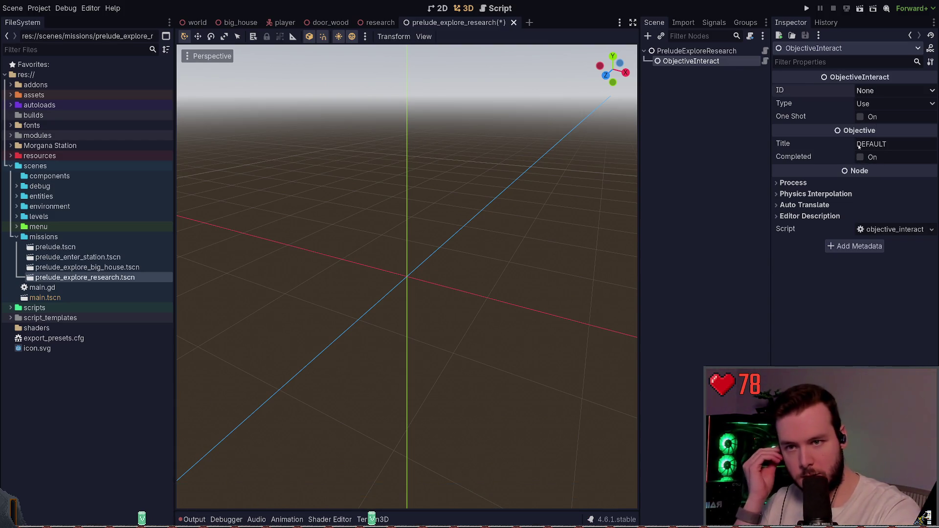
click(895, 90)
click(902, 111)
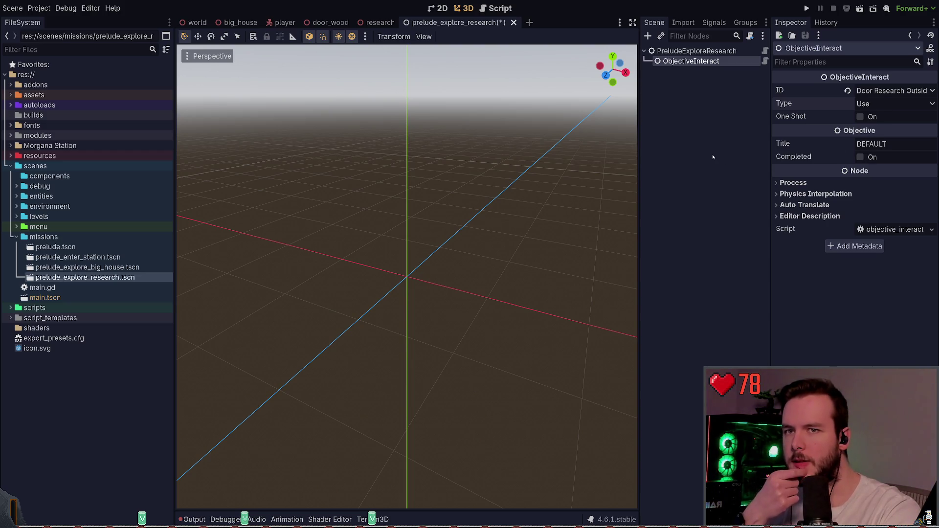
click(872, 144)
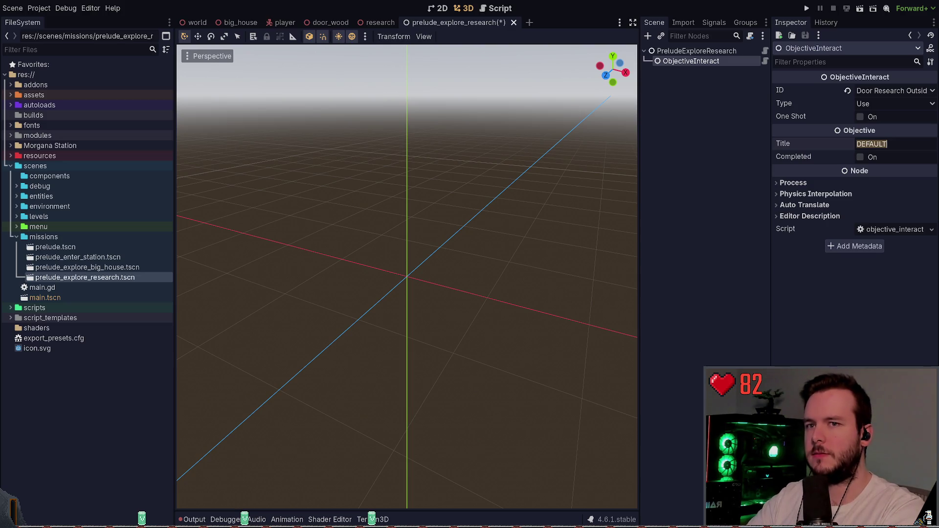
key(F5)
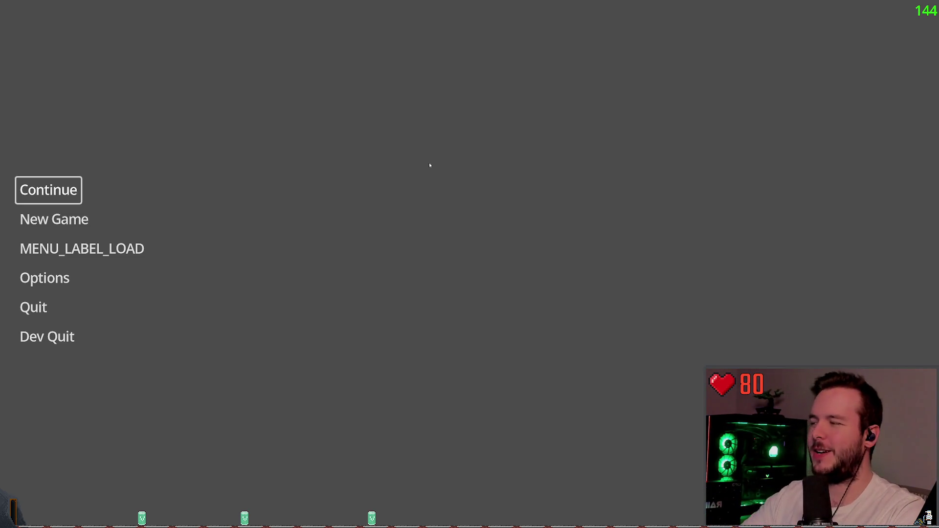
Continue the saved game, walk up to the Big House, open its door and set down the equipment.
key(Return)
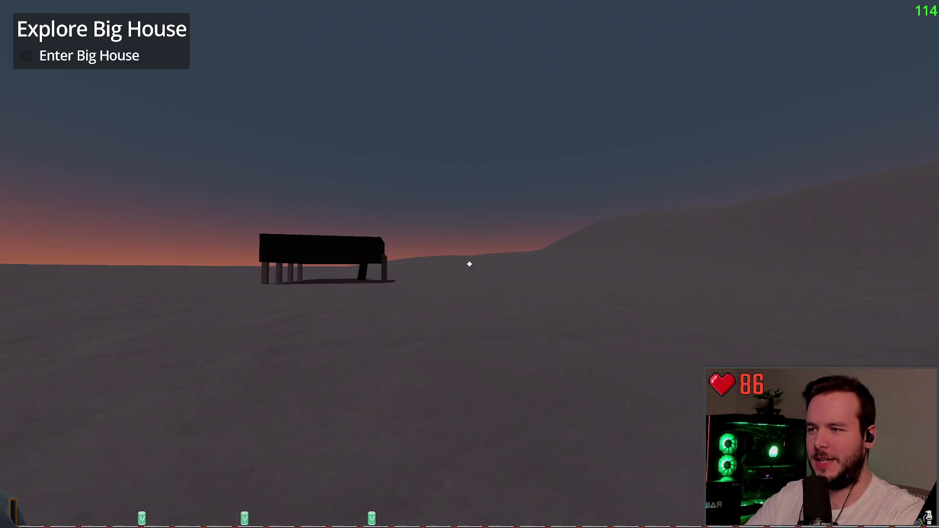
key(w)
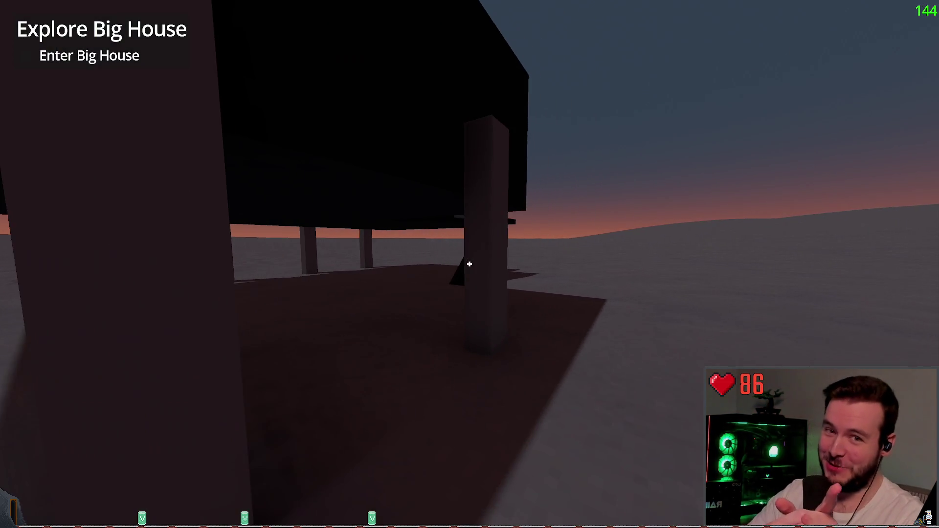
key(d)
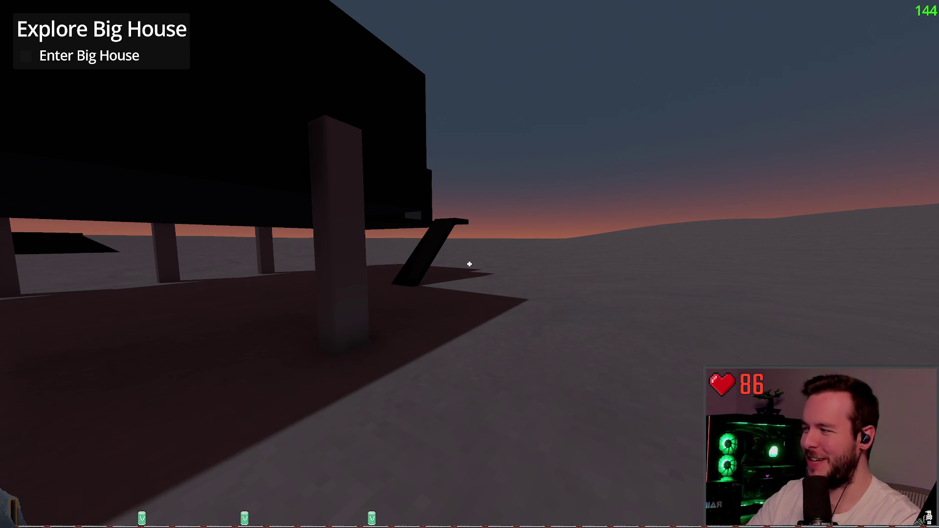
key(w)
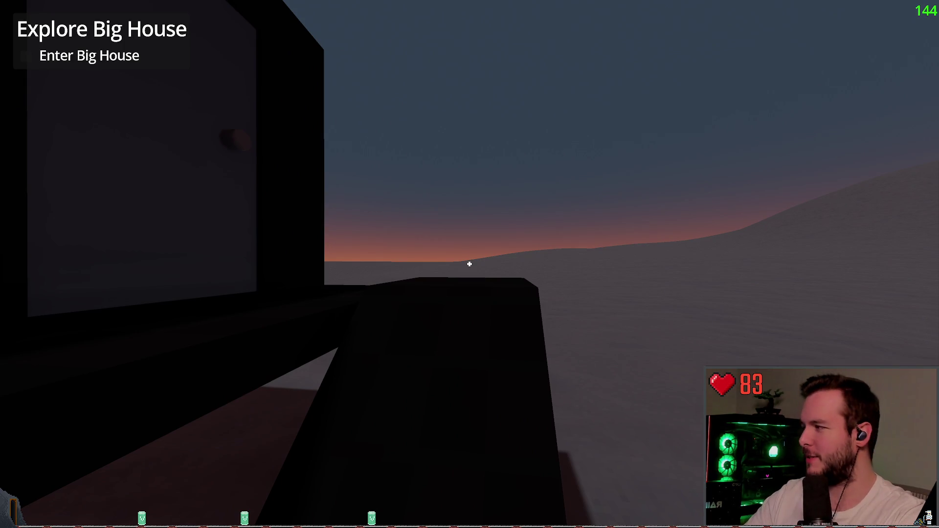
key(w)
key(w)
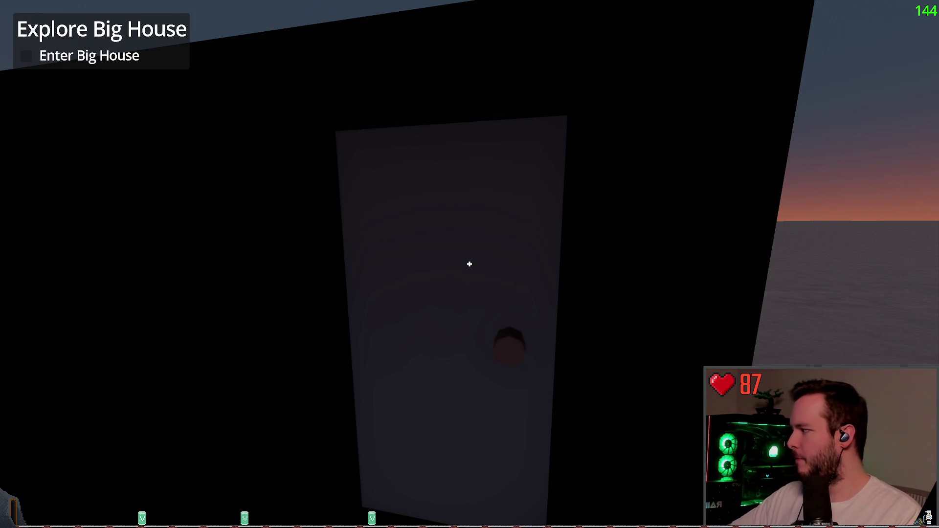
key(f)
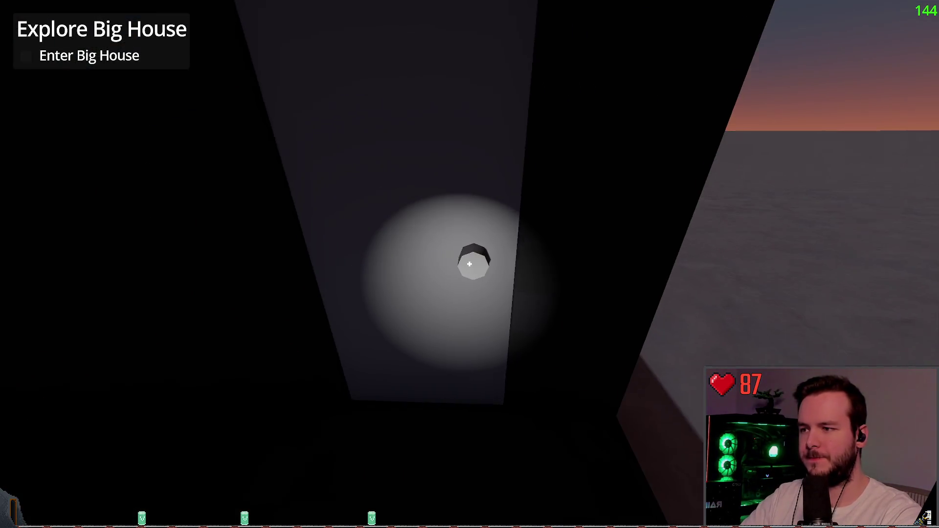
click(470, 265)
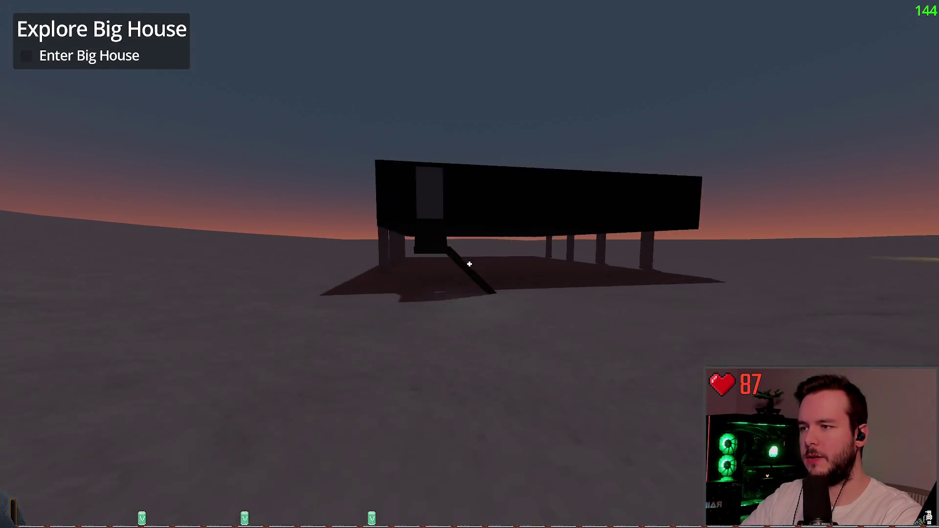
key(w)
click(470, 265)
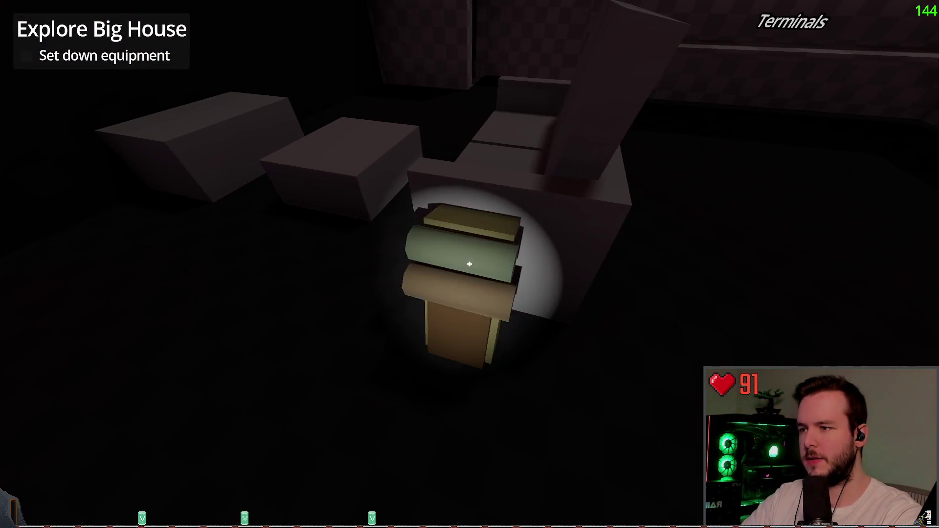
click(470, 264)
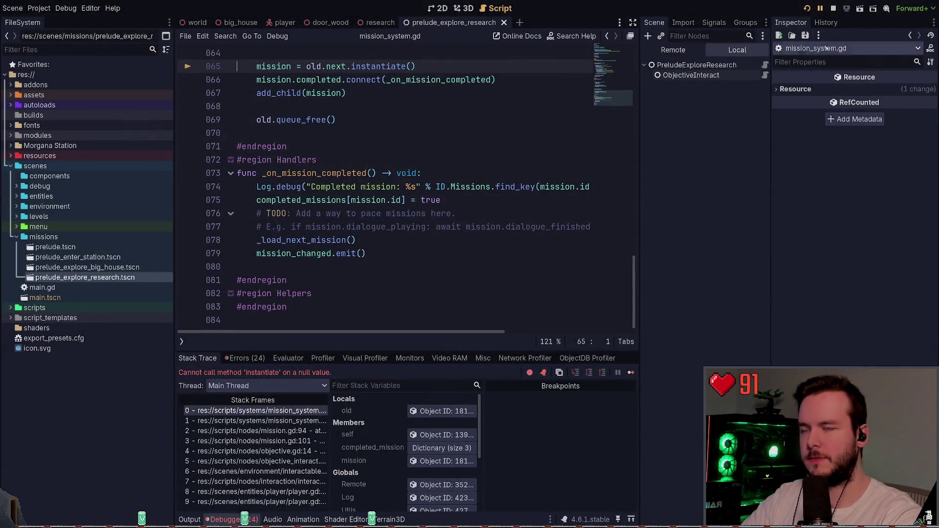
Stop the game, set prelude_explore_research.tscn as the Big House mission's Next, and run again.
click(834, 8)
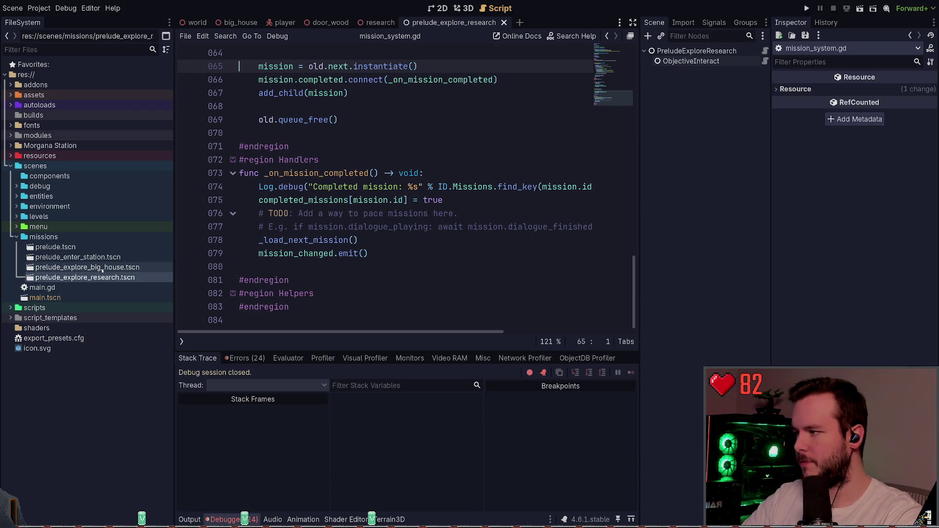
double_click(103, 268)
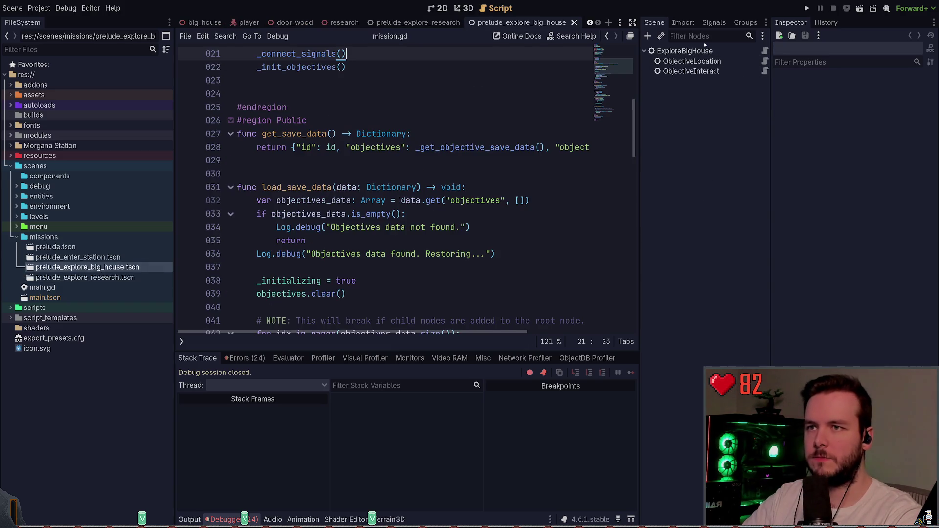
click(902, 129)
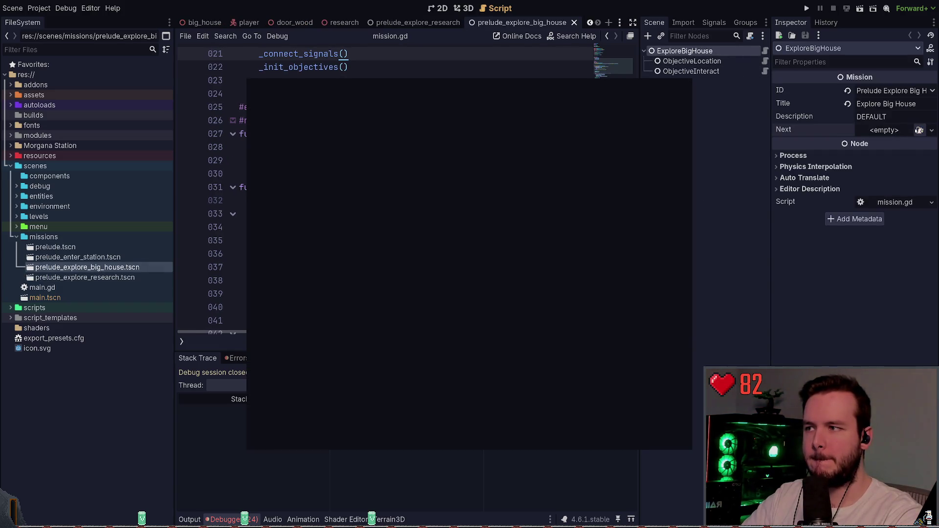
key(Escape)
mouse_move(85, 277)
mouse_down()
mouse_move(75, 281)
mouse_move(924, 152)
mouse_move(906, 139)
mouse_up()
key(F5)
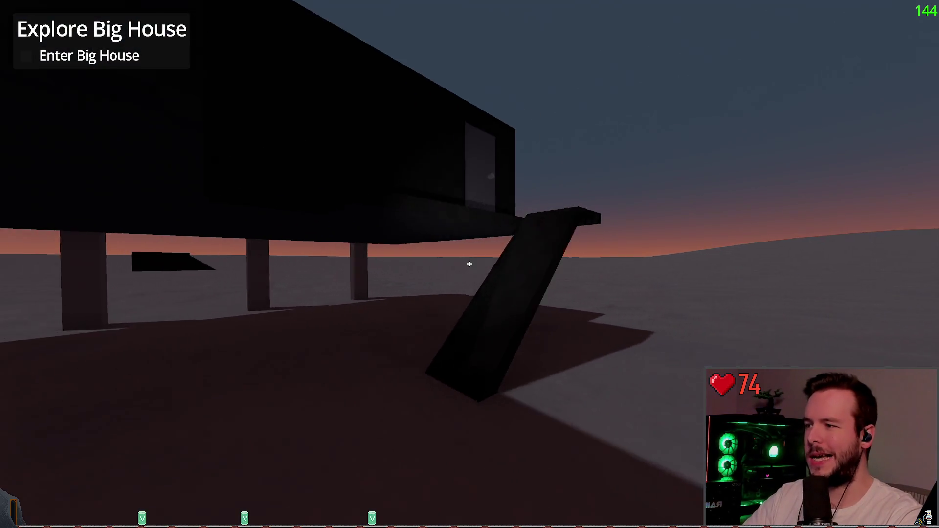
Walk up the ramp to the Big House, open its door, then quit the game.
key(w)
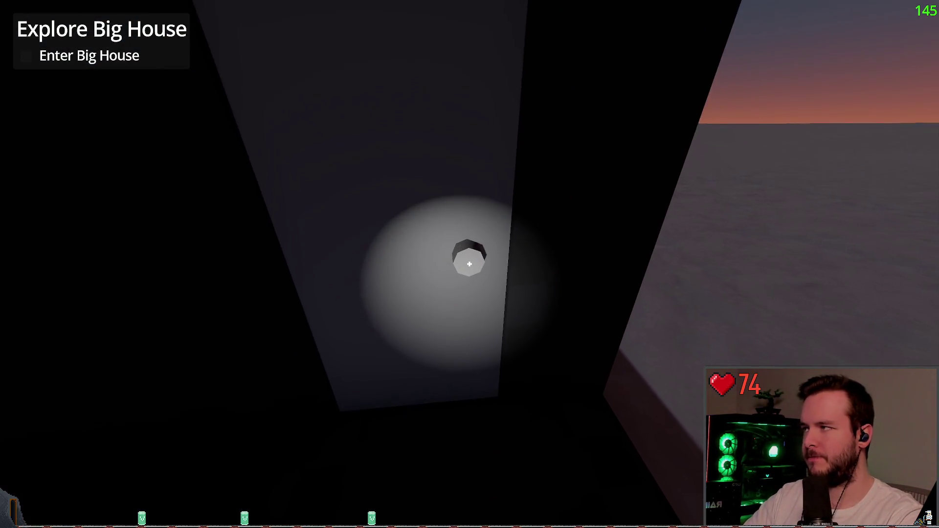
key(w)
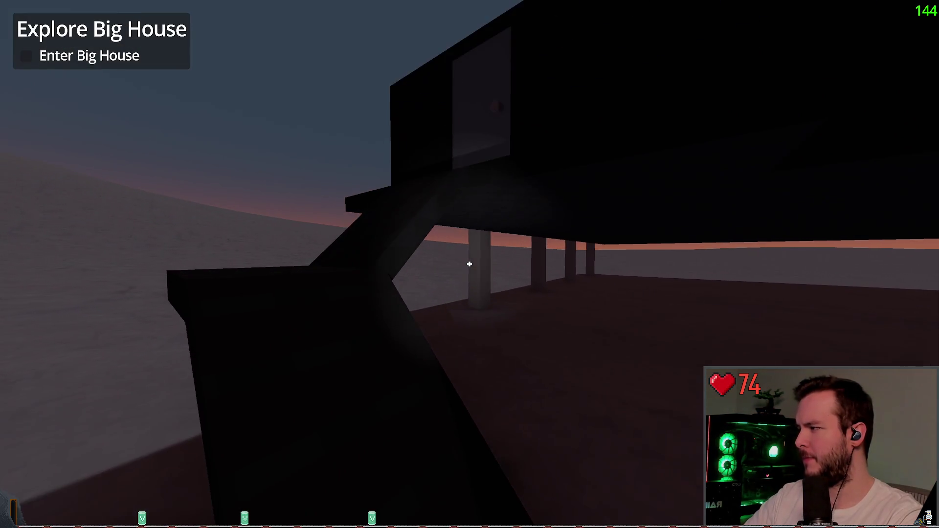
key(w)
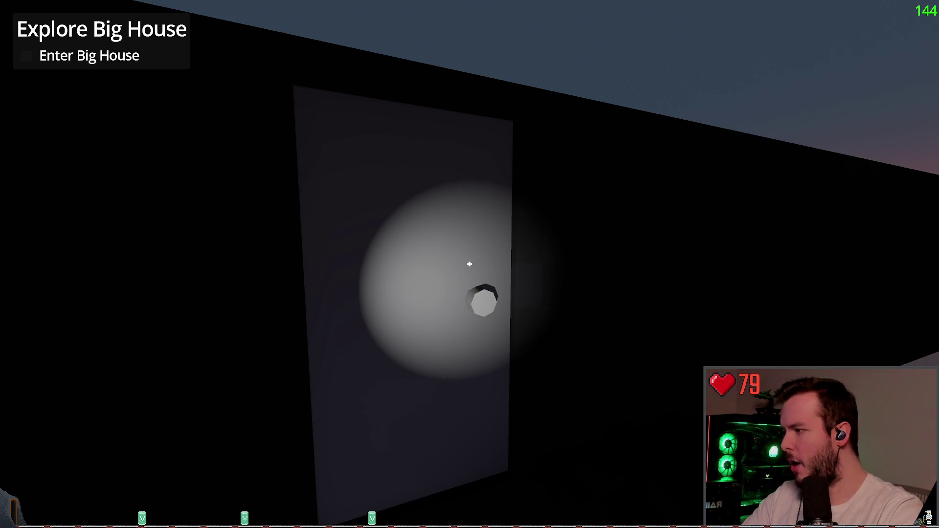
click(470, 265)
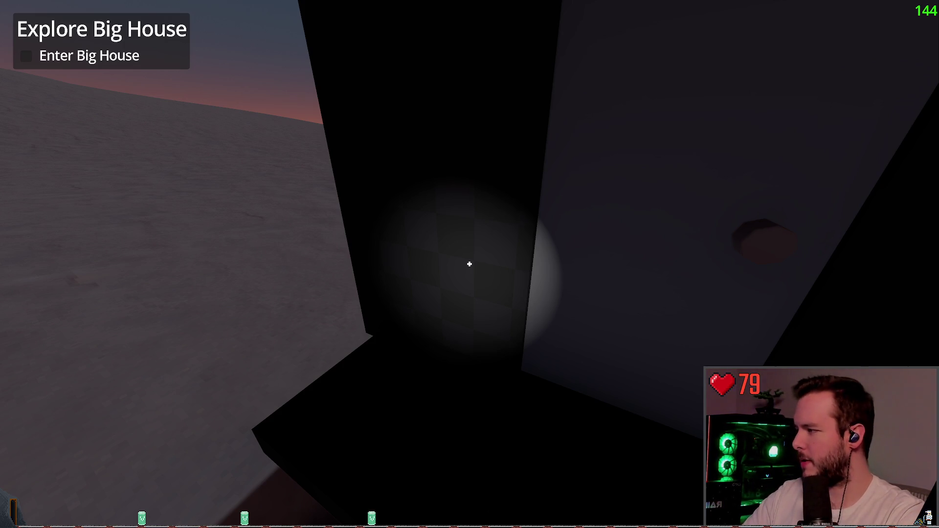
key(F8)
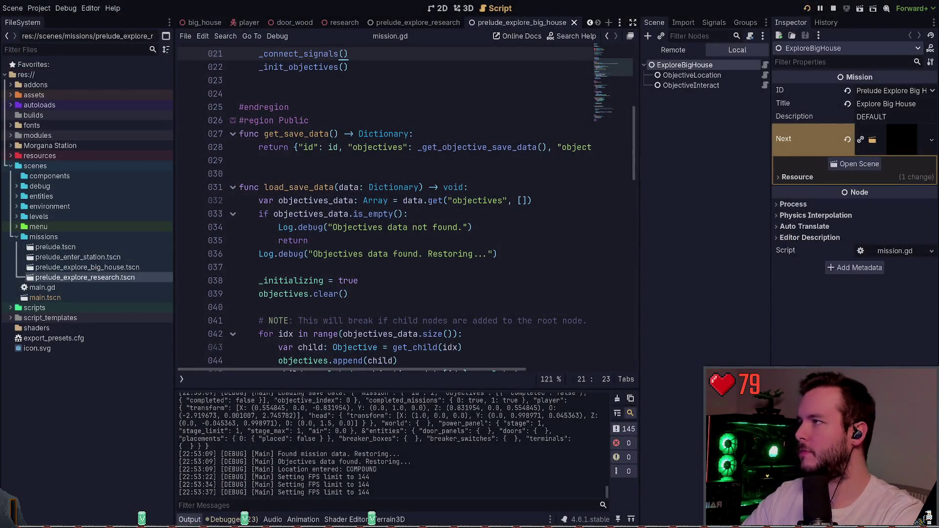
Switch from Godot to the browser showing the Fata Morgana Wikipedia article.
key(alt+Tab)
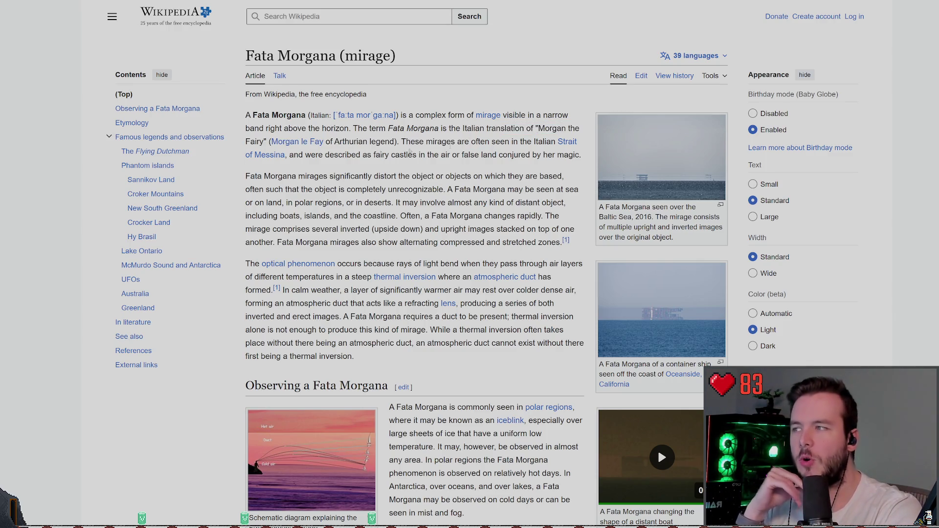
double_click(254, 141)
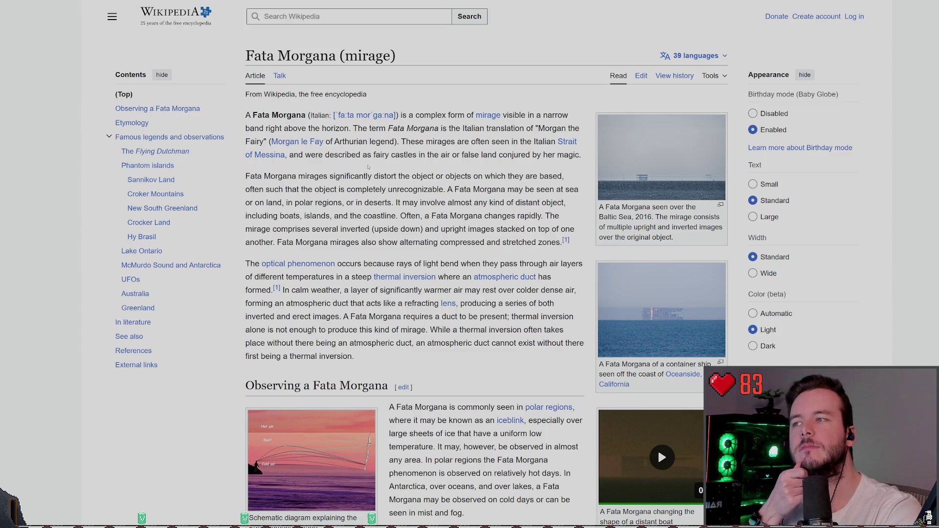
mouse_move(399, 142)
mouse_down()
mouse_move(534, 128)
mouse_move(353, 128)
mouse_up()
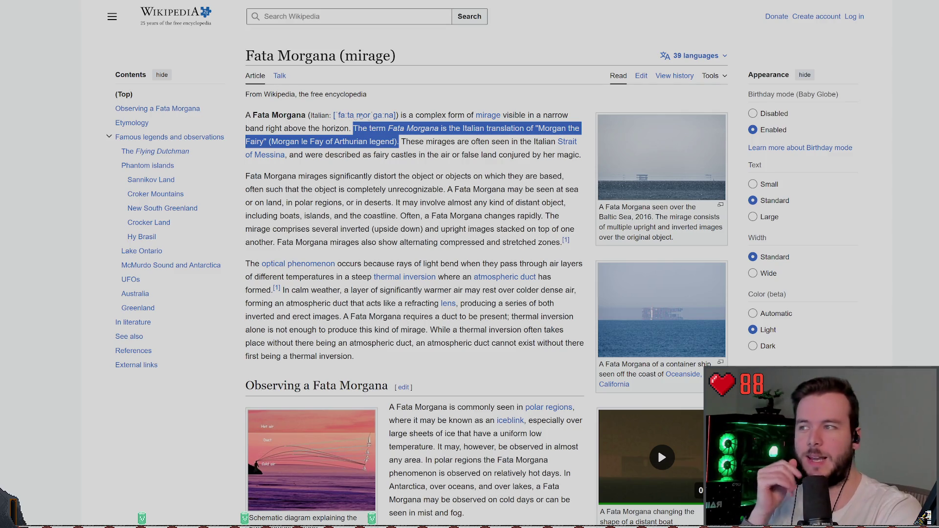
click(435, 250)
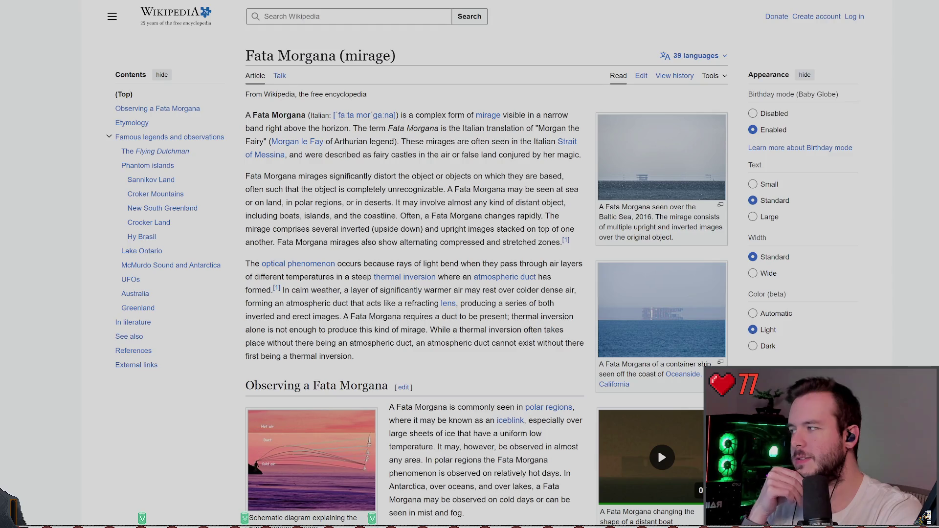
scroll(414, 237, down, 3)
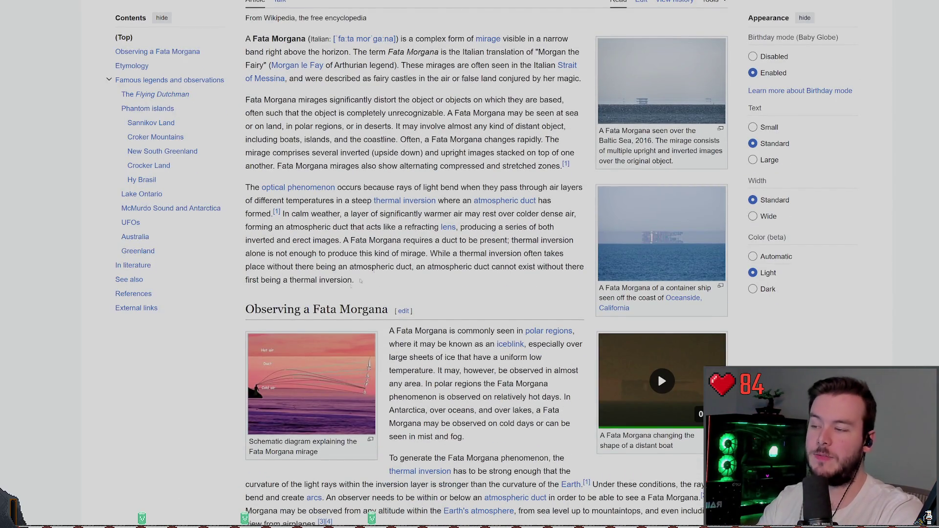
double_click(354, 309)
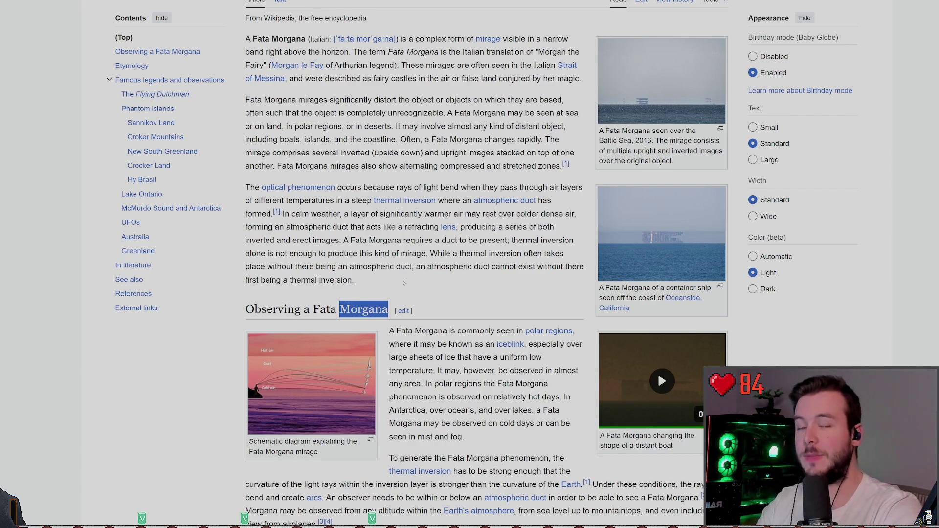
click(436, 282)
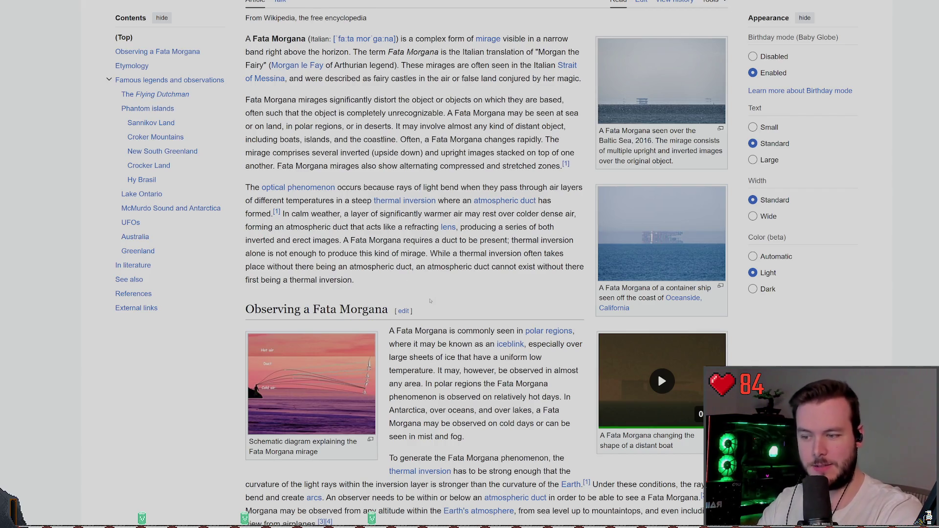